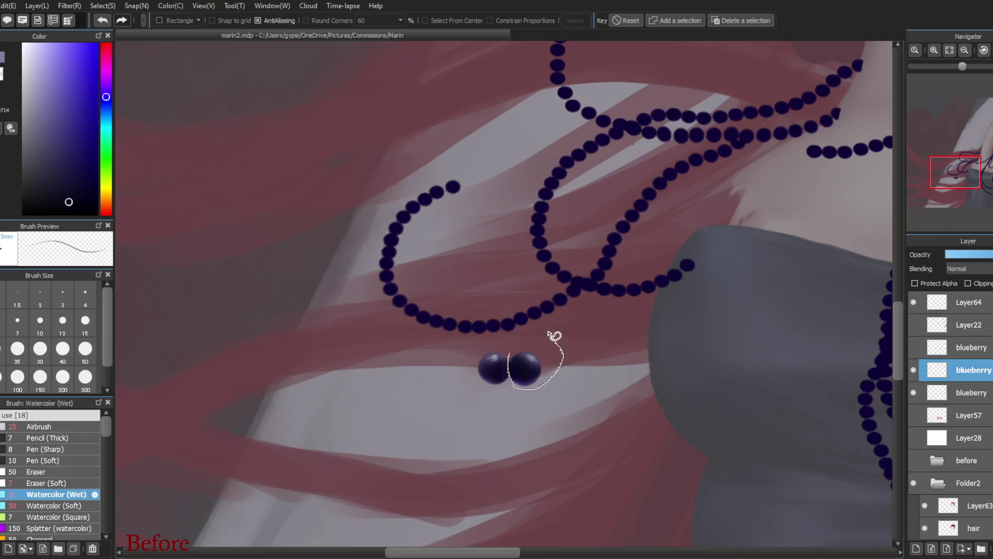
- Paste the lassoed right berry onto new Layer195, deselect, and show only that layer's berry
key(ctrl+shift+n)
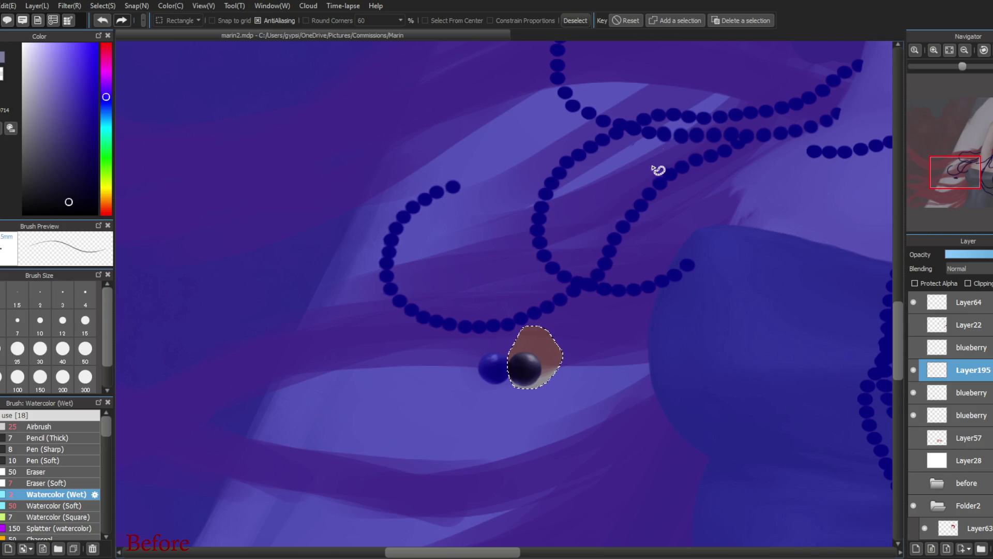
click(581, 20)
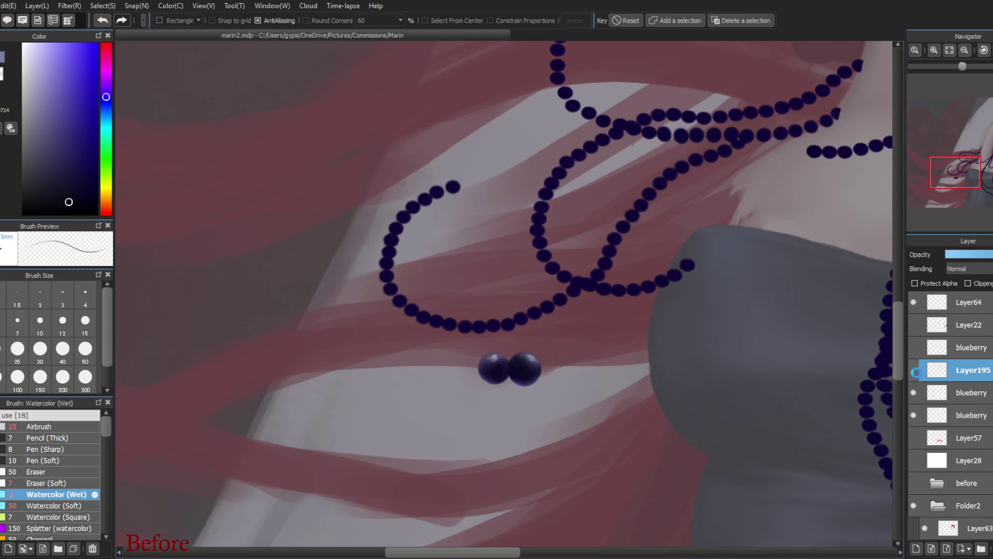
click(914, 392)
click(913, 370)
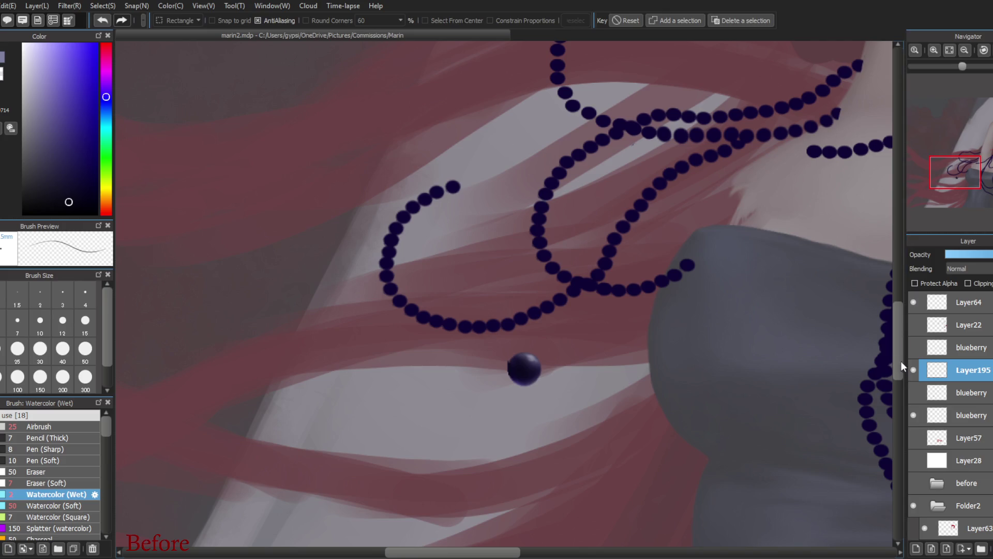
- Switch to the Eraser and set its size to 10
click(32, 474)
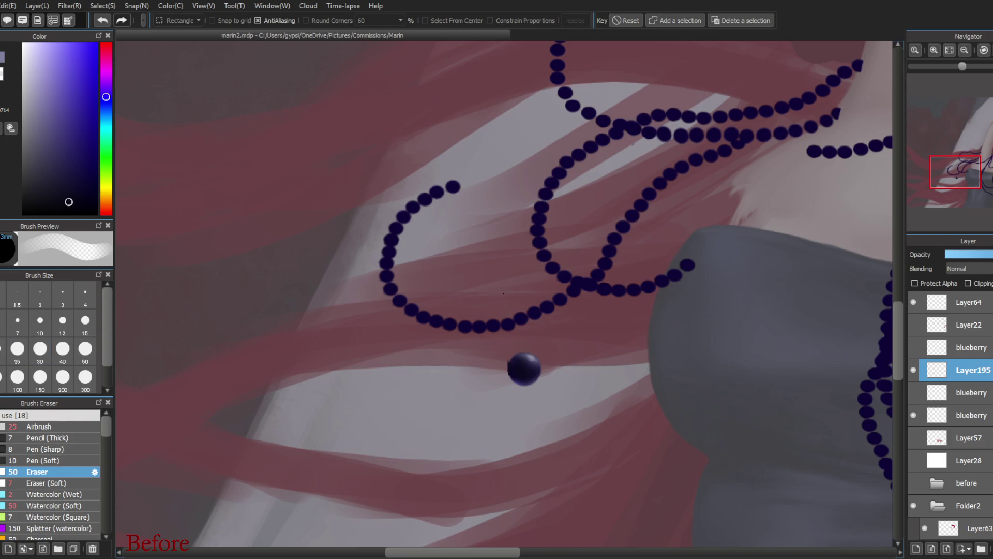
key(b)
click(58, 329)
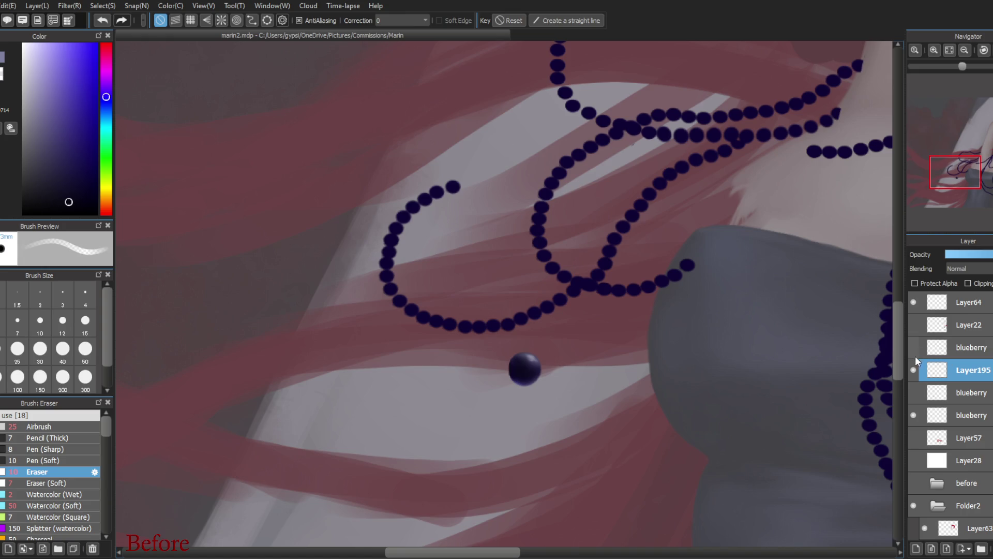
- Hide Layer195 and make the lower blueberry layer visible and active for editing
click(913, 369)
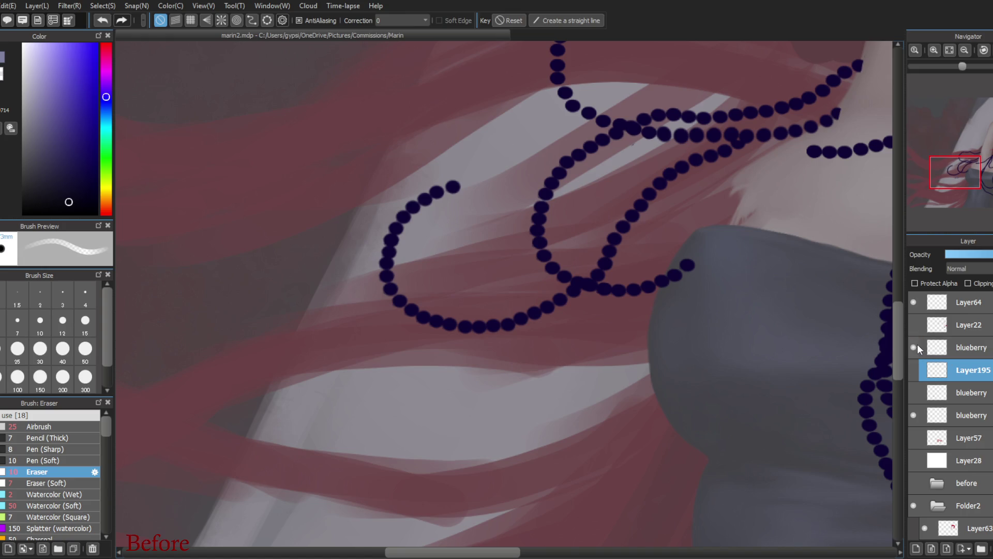
click(957, 349)
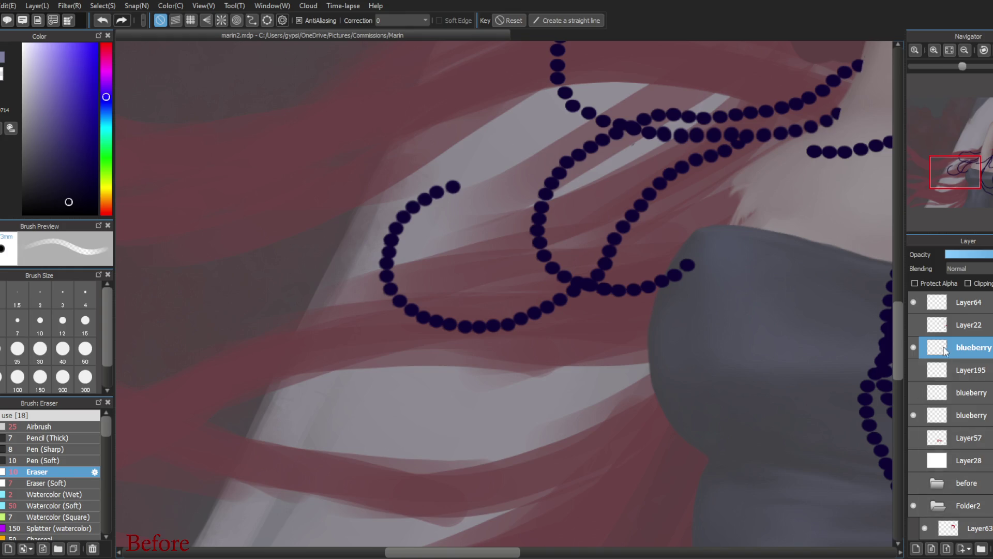
click(913, 347)
click(914, 393)
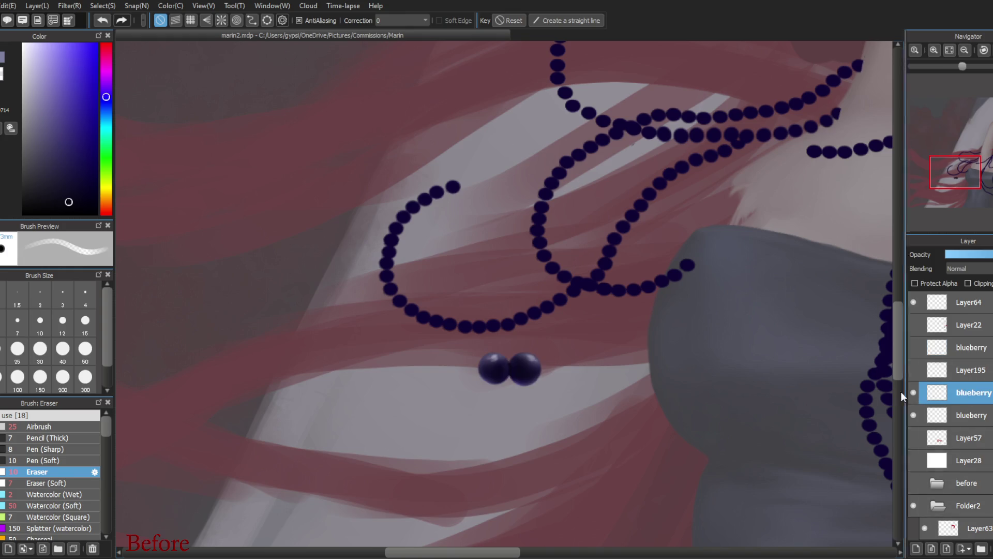
- Erase a thin vertical gap between the two berries, then show Layer195 again
drag(515, 372, 513, 380)
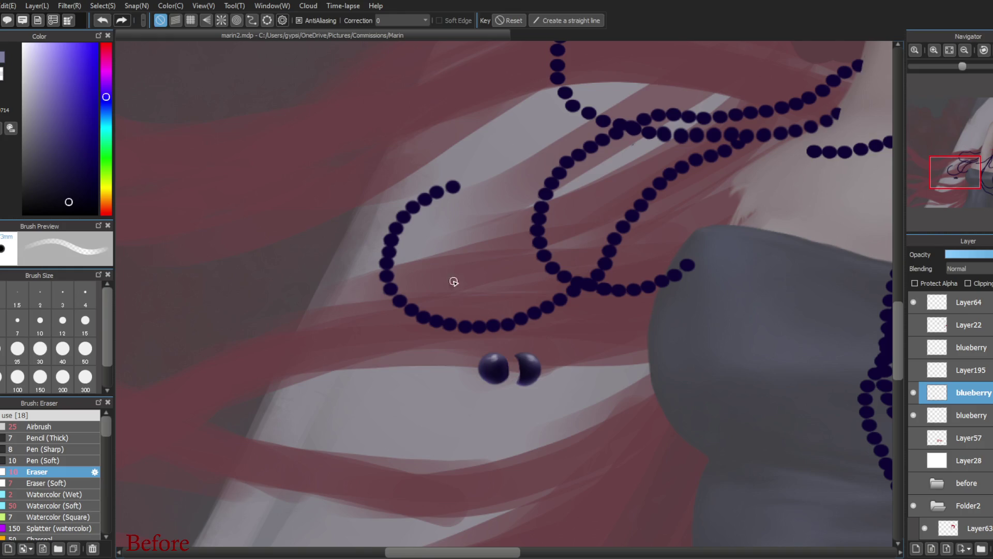
click(104, 20)
click(103, 22)
click(103, 22)
click(104, 20)
mouse_move(509, 353)
mouse_down()
mouse_move(520, 368)
mouse_move(523, 348)
mouse_move(539, 372)
mouse_up()
click(913, 371)
- Transform the left berry with a slight nudge, apply it, then shift it slightly right with Move
key(ctrl+t)
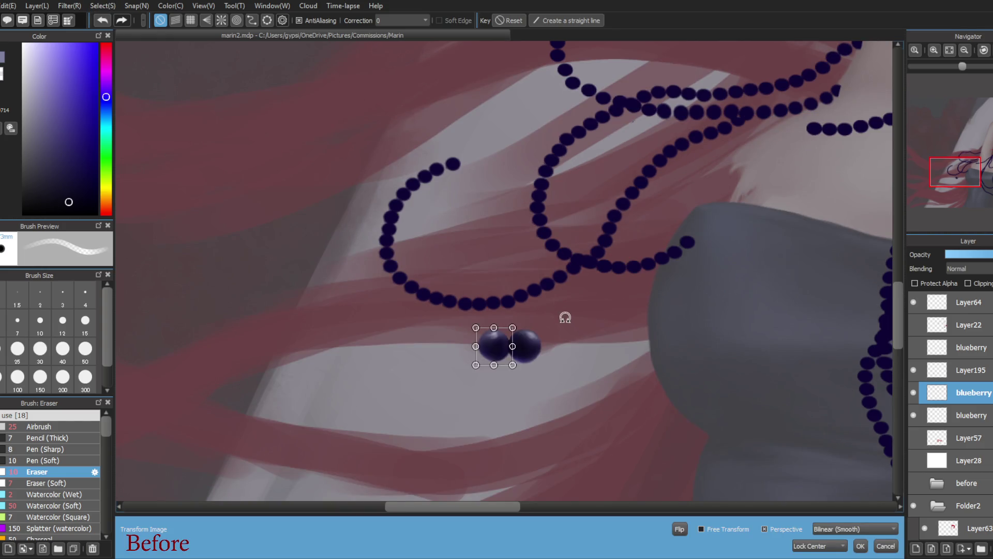
drag(482, 340, 502, 325)
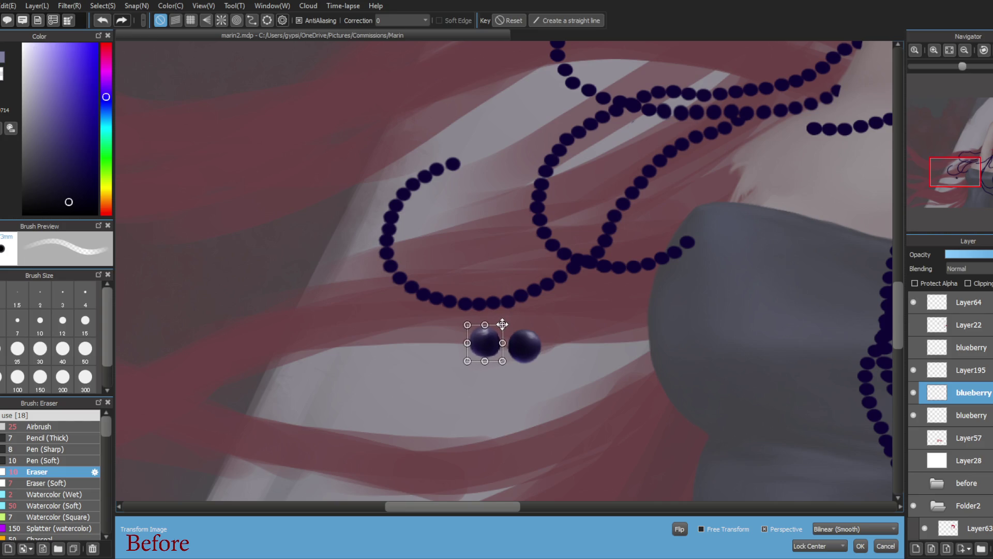
click(860, 546)
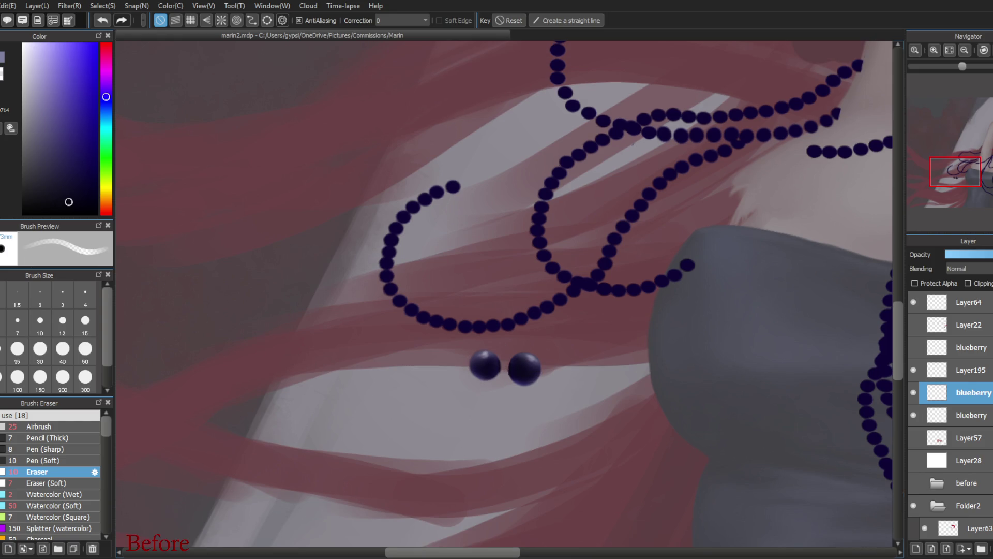
key(v)
drag(478, 439, 486, 441)
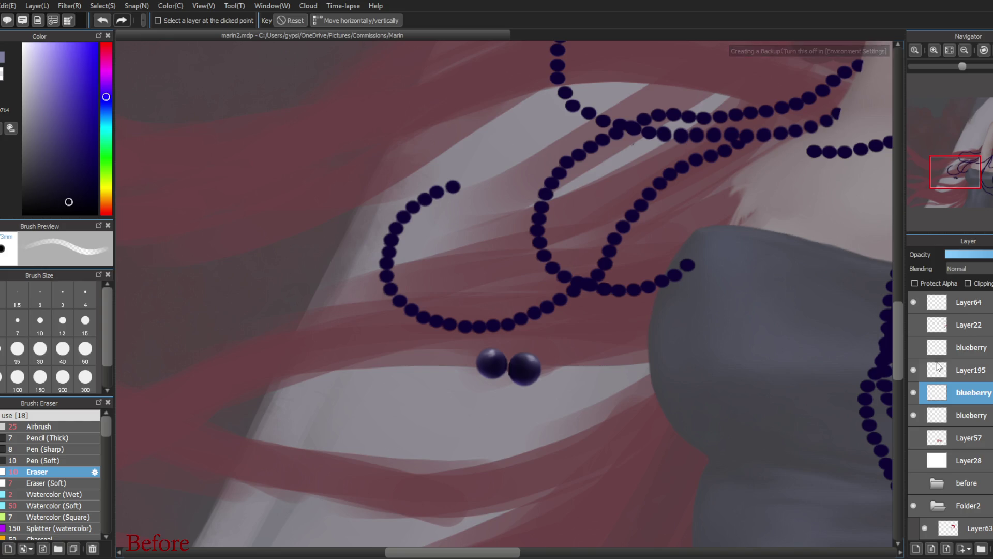
- Merge Layer195 down into the blueberry layer and set the eraser size to 3
click(931, 368)
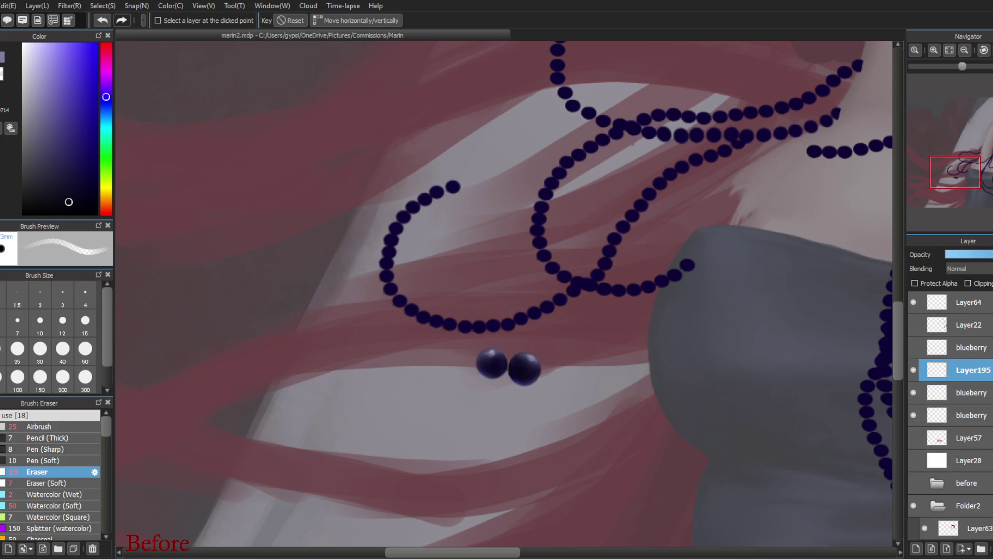
key(ctrl+e)
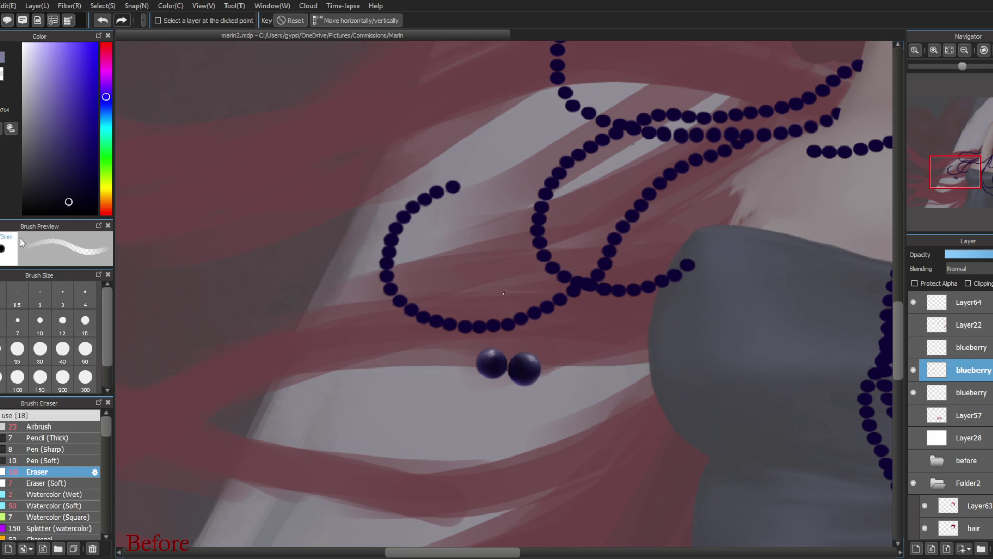
click(53, 291)
- Duplicate the blueberry layer and zoom out to see the whole figure
key(b)
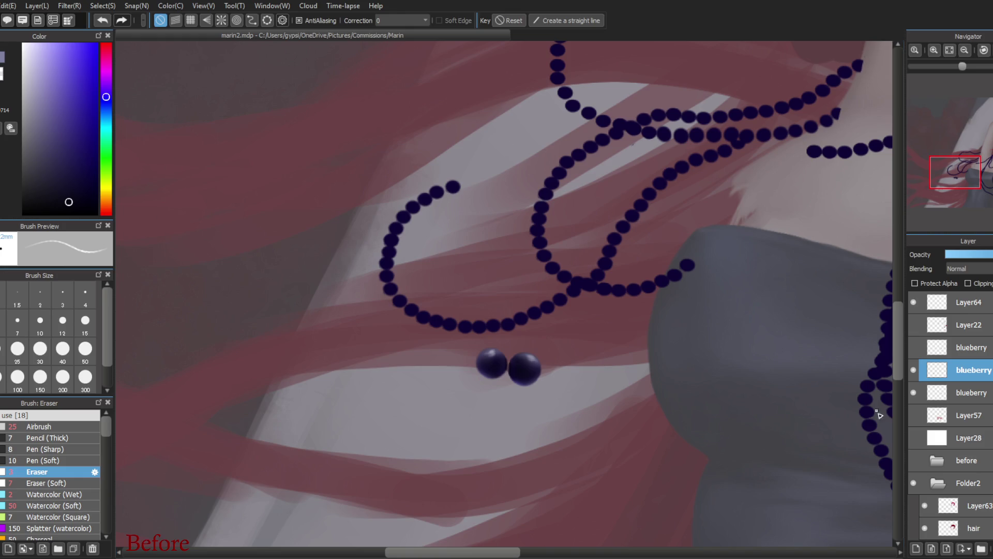
click(980, 540)
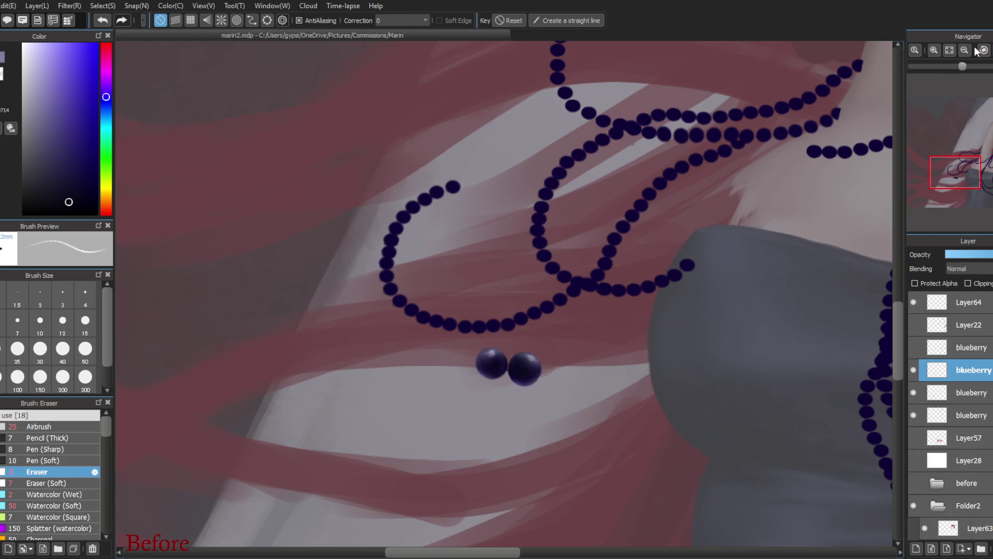
click(964, 50)
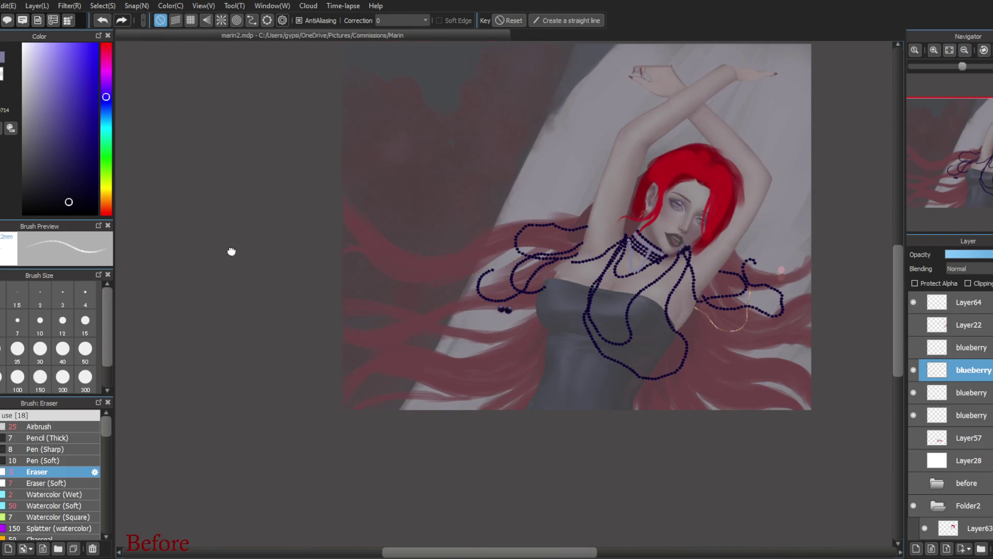
- Move the berry pair right, copy it to a new layer, and place the copy near the bottom
key(v)
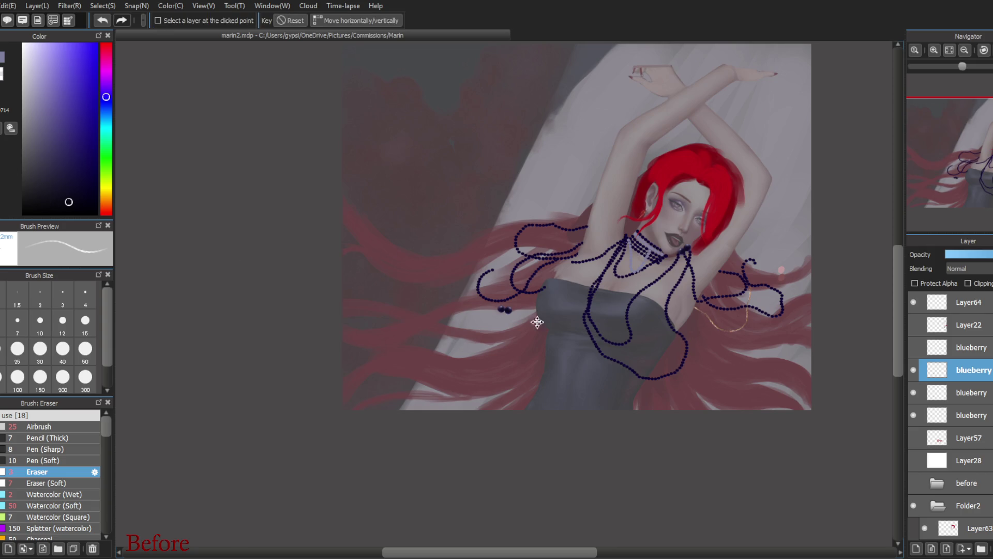
mouse_move(742, 440)
mouse_down()
mouse_move(817, 435)
mouse_move(852, 388)
mouse_up()
key(ctrl+j)
drag(643, 454, 334, 498)
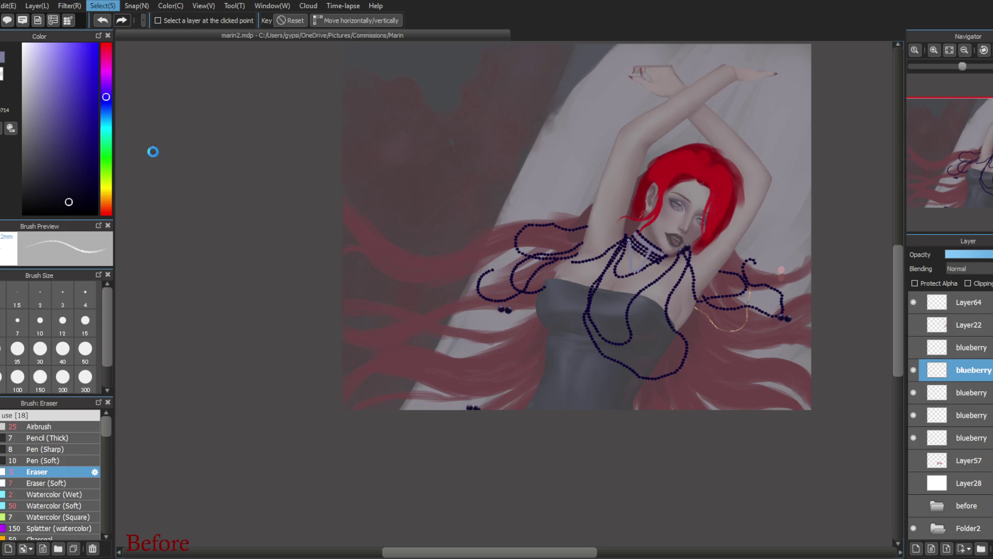
key(ctrl+t)
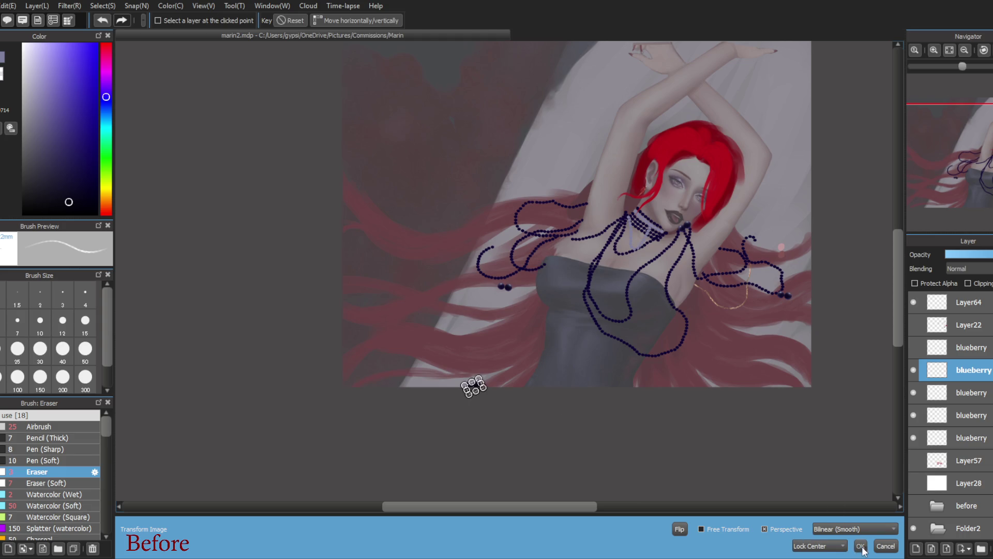
click(860, 547)
drag(493, 430, 494, 432)
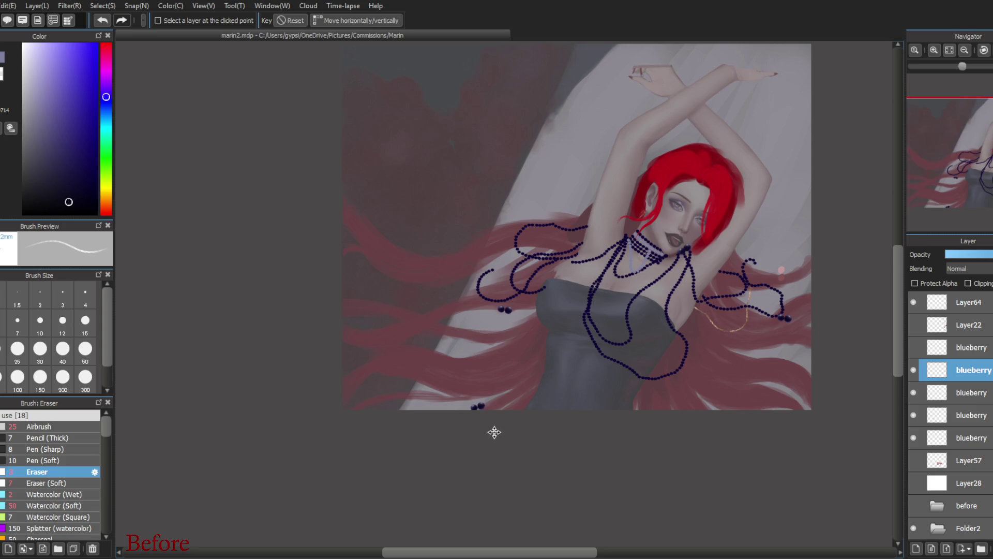
- Select the lower blueberry layers and magnify the view on the two berries
click(928, 417)
double_click(915, 414)
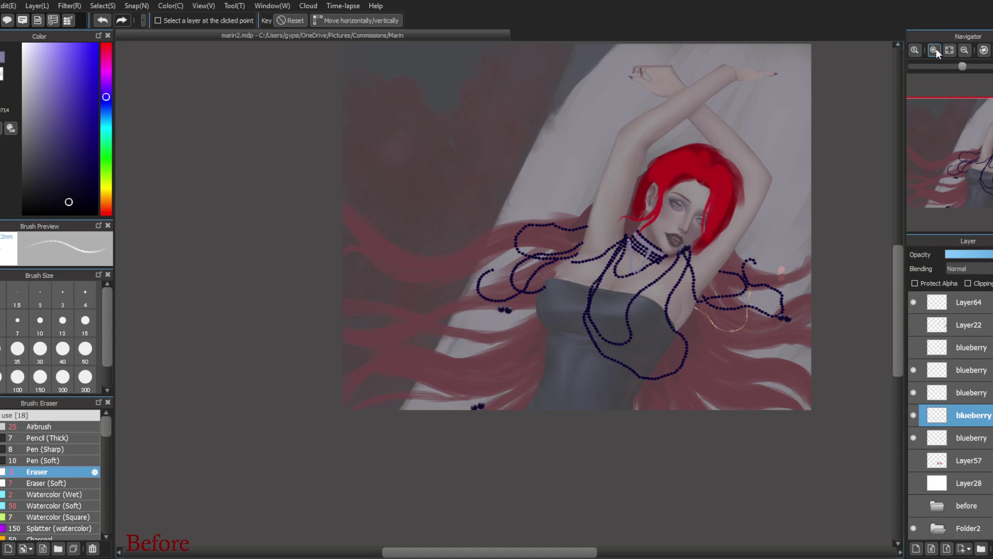
click(935, 49)
click(935, 50)
click(972, 438)
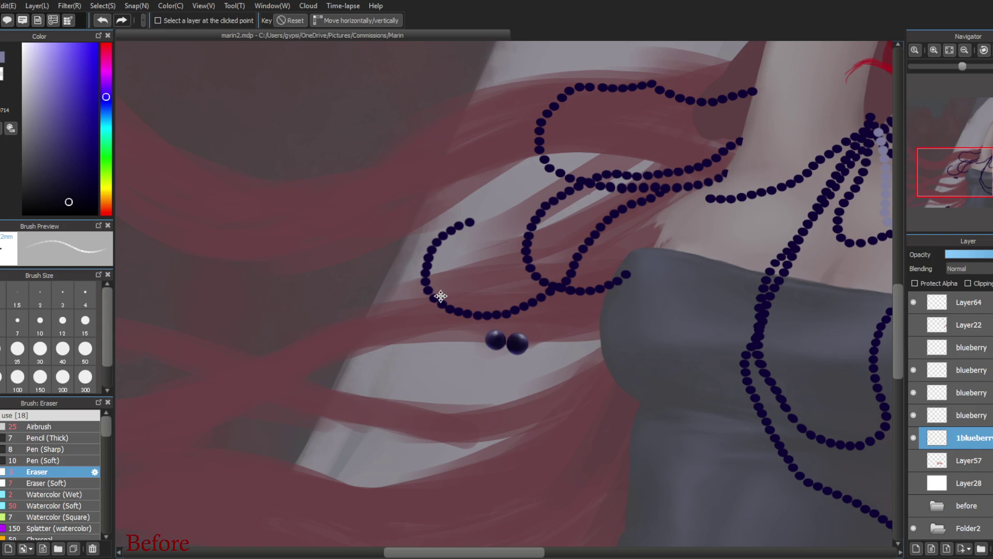
click(958, 416)
text(2)
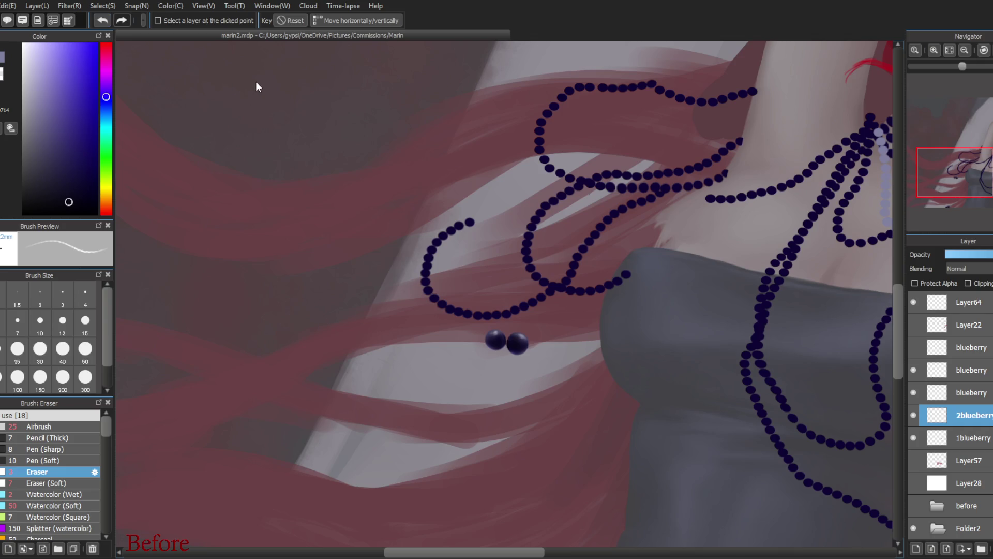
click(934, 51)
click(934, 50)
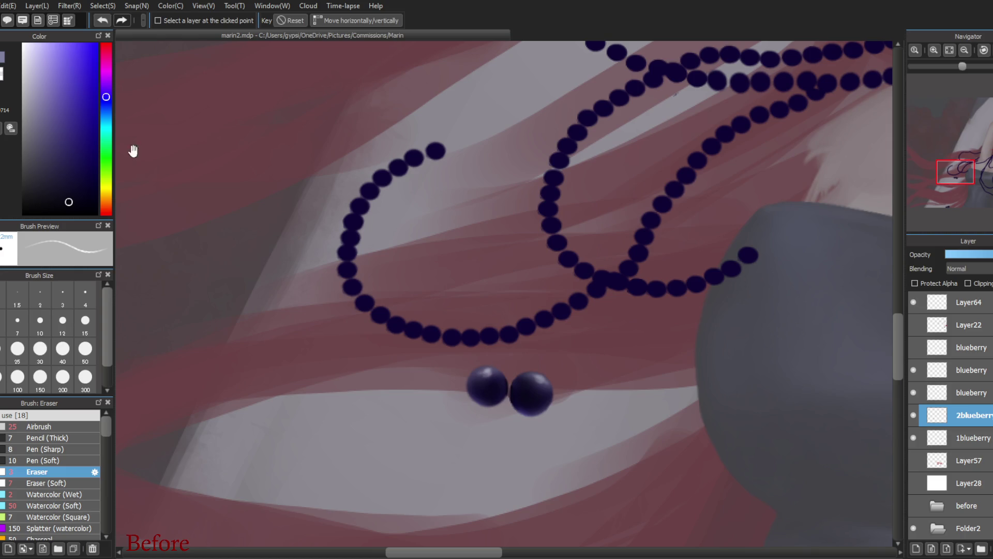
key(b)
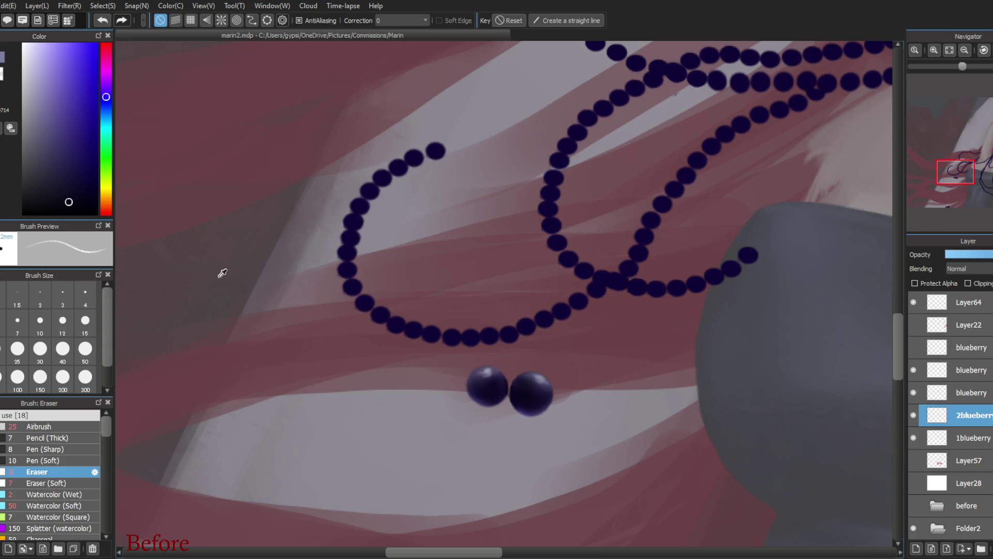
- Sample the berries' dark purple and airbrush first shading over both blueberries
alt+click(224, 272)
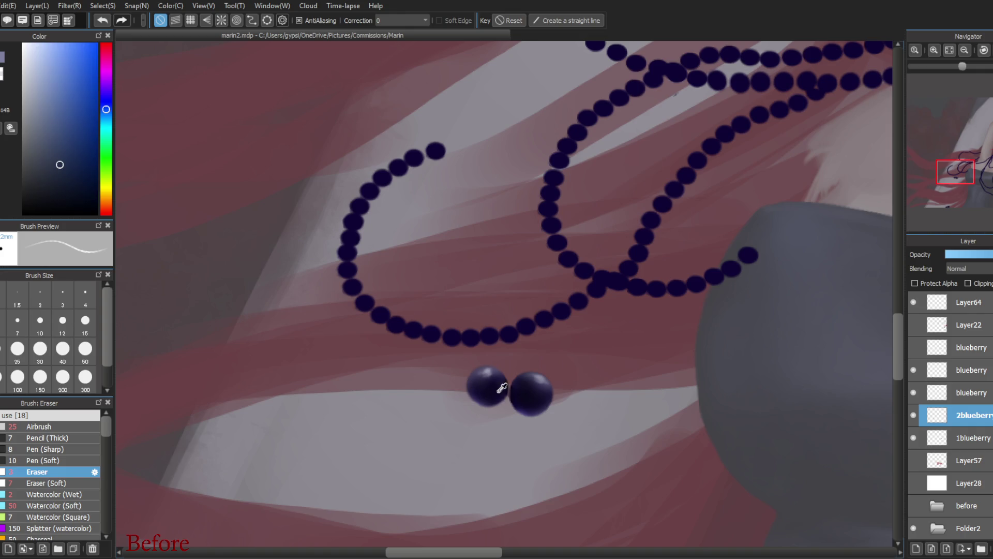
alt+click(478, 382)
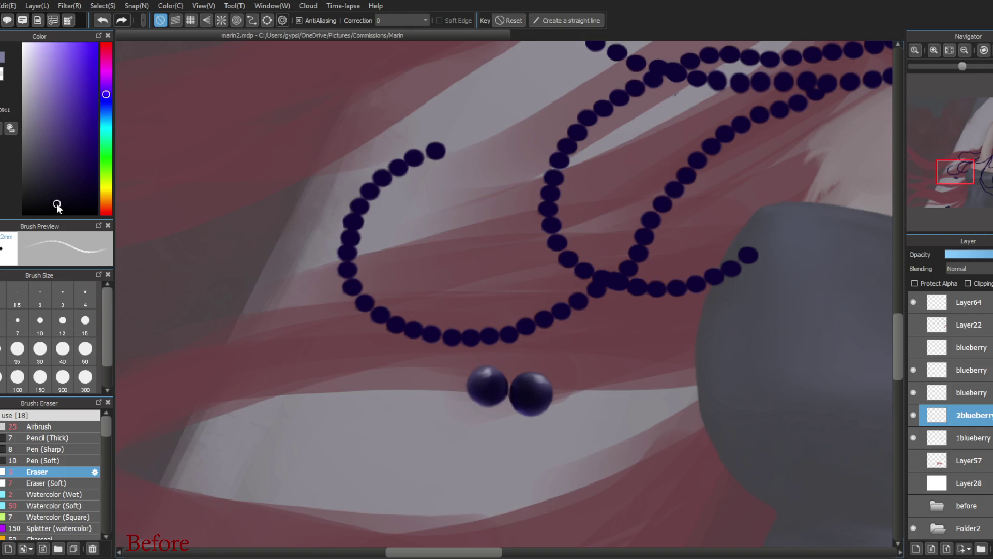
key(b)
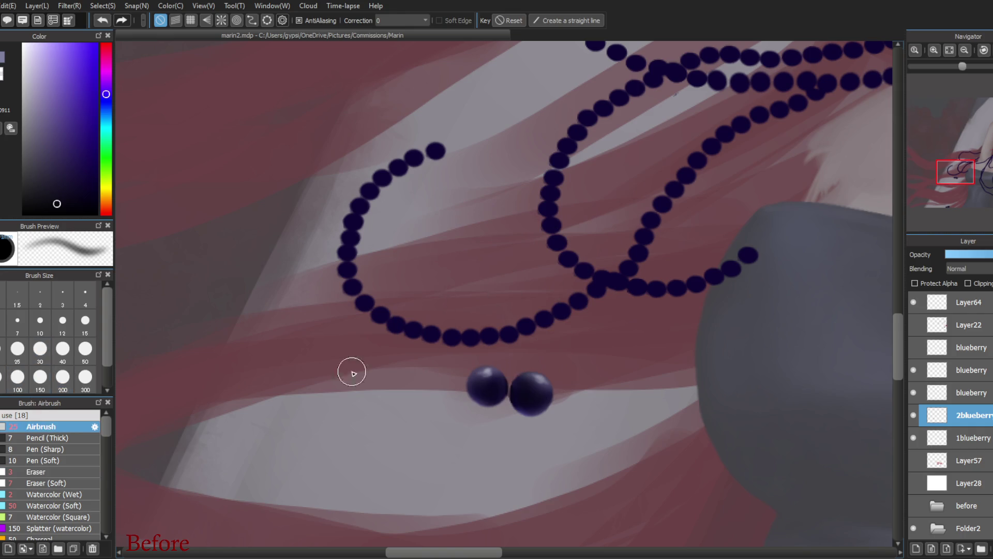
mouse_move(483, 390)
mouse_down()
mouse_move(476, 398)
mouse_move(535, 399)
mouse_up()
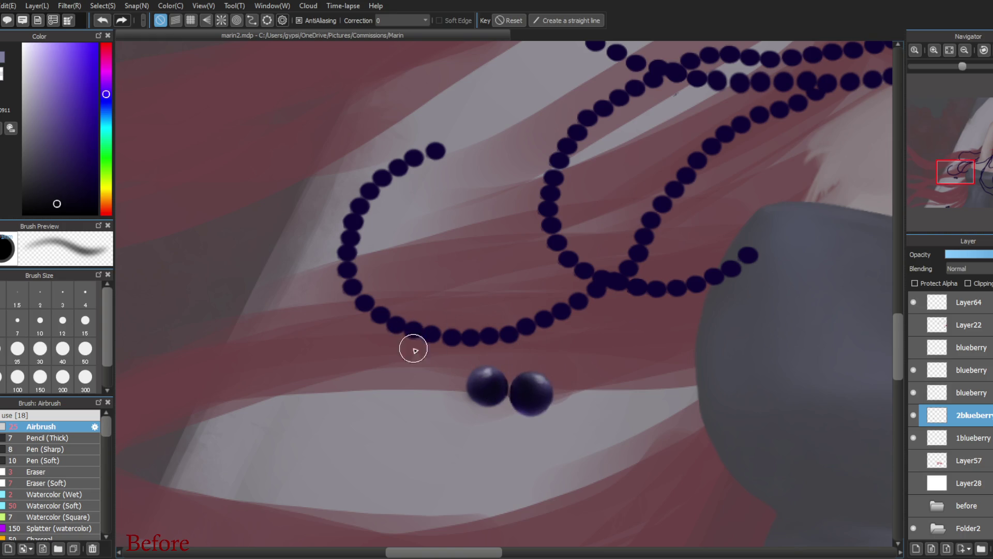
alt+click(541, 387)
mouse_move(519, 386)
mouse_down()
mouse_move(533, 388)
mouse_move(477, 376)
mouse_move(490, 378)
mouse_up()
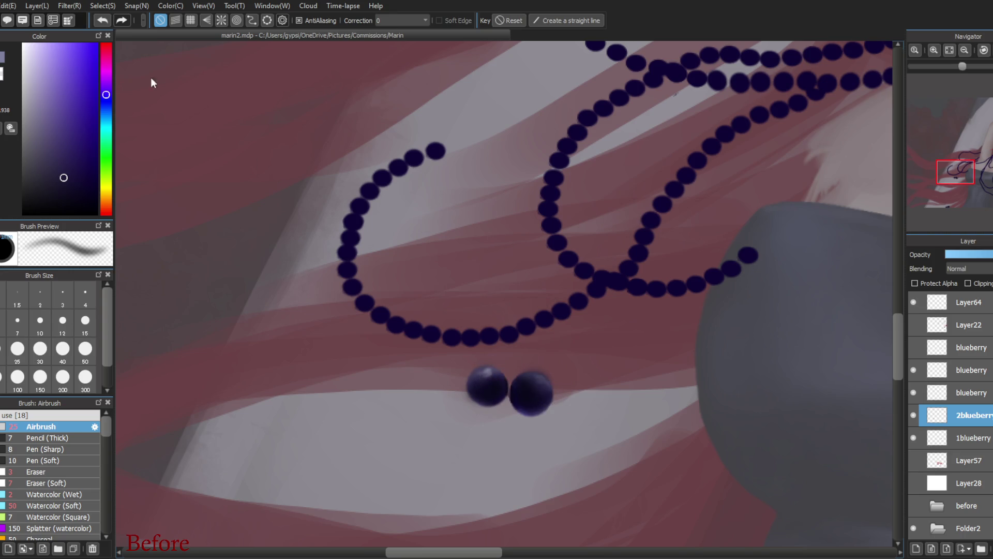
- Undo the shading strokes, restore the layer rename, and deepen the right blueberry's shading
click(103, 21)
click(102, 24)
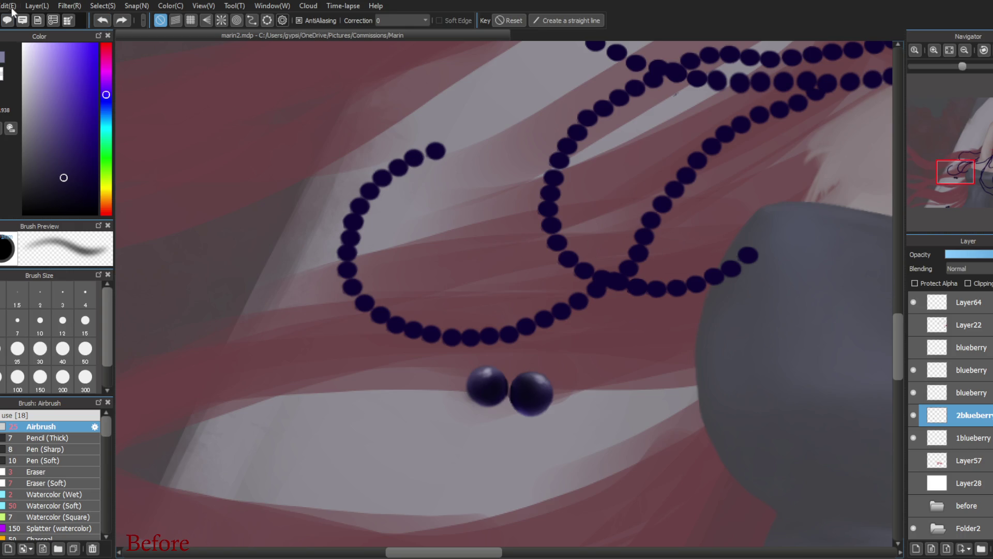
click(101, 23)
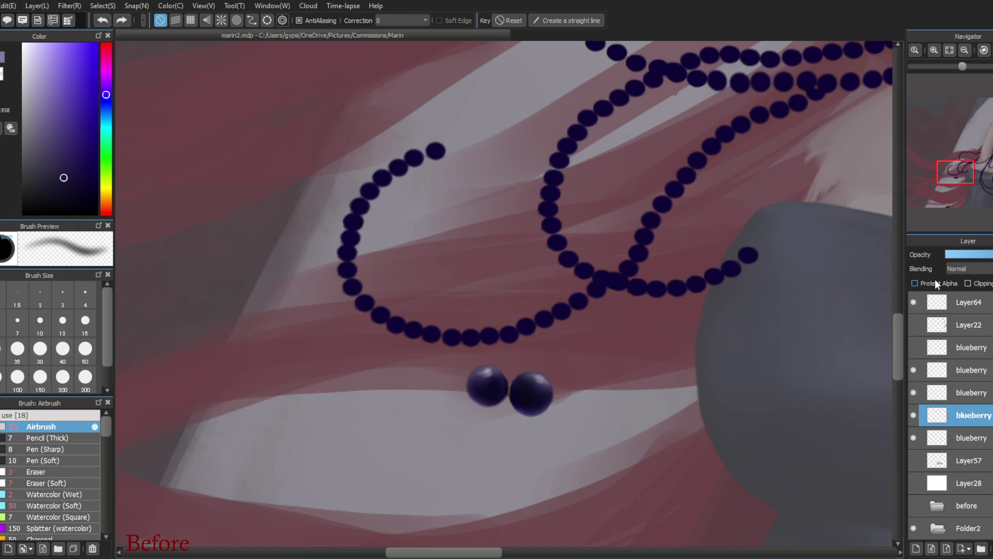
click(121, 23)
click(915, 283)
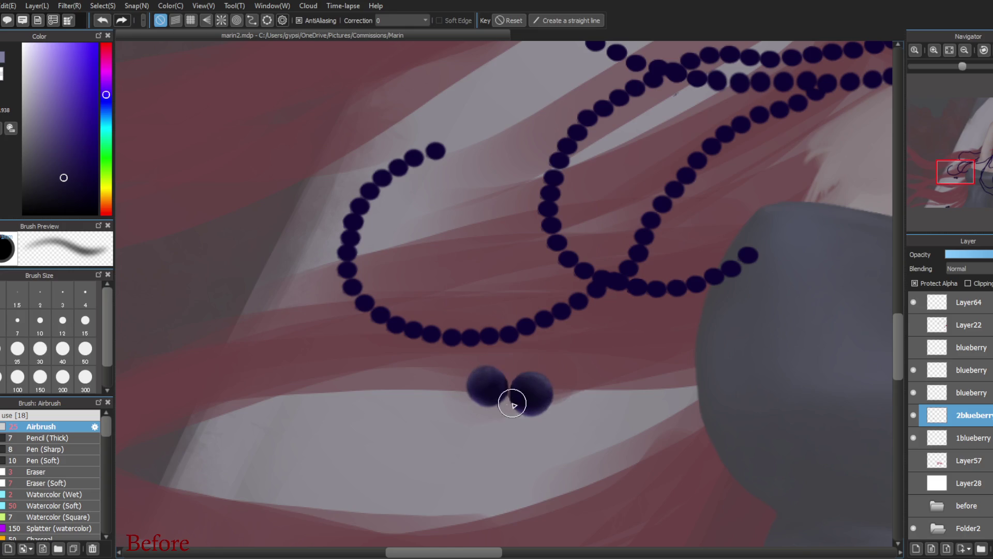
alt+click(480, 377)
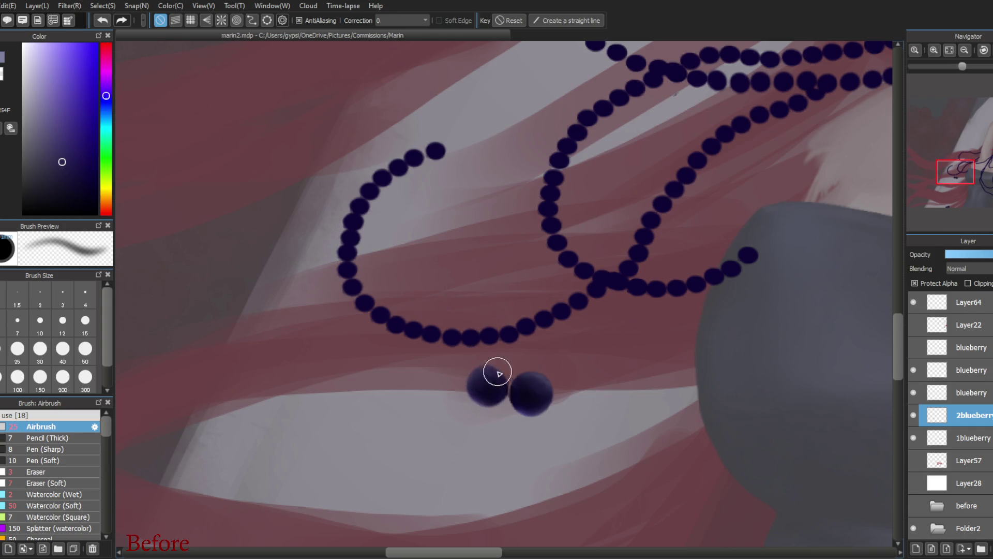
drag(533, 398, 547, 384)
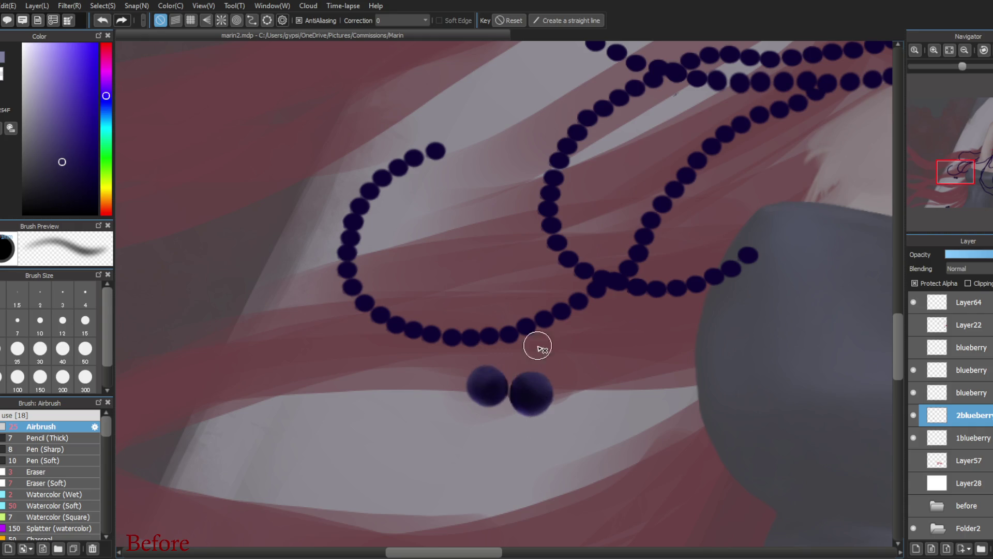
drag(530, 398, 535, 393)
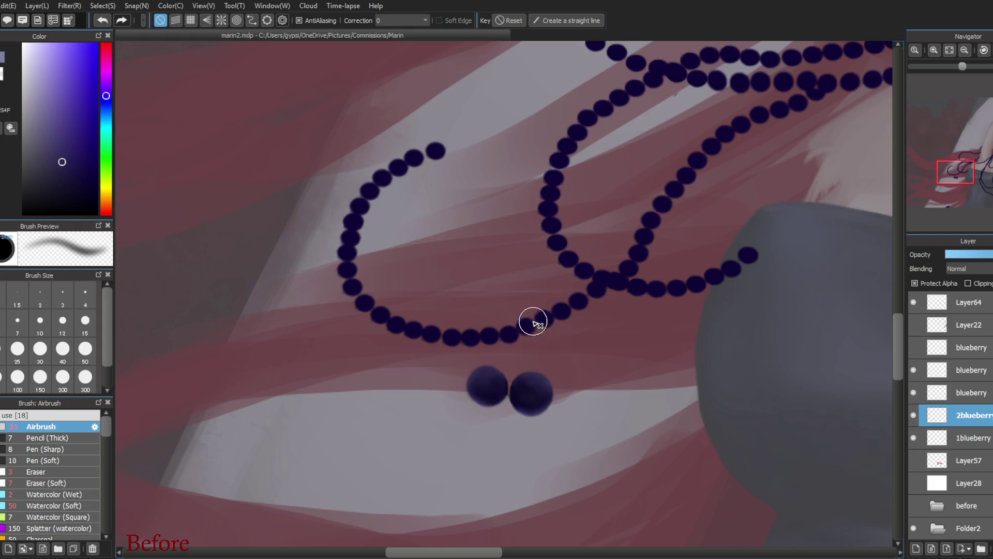
- Pick a darker saturated purple, shrink the airbrush from 30, and deepen the left blueberry's shading
alt+click(488, 393)
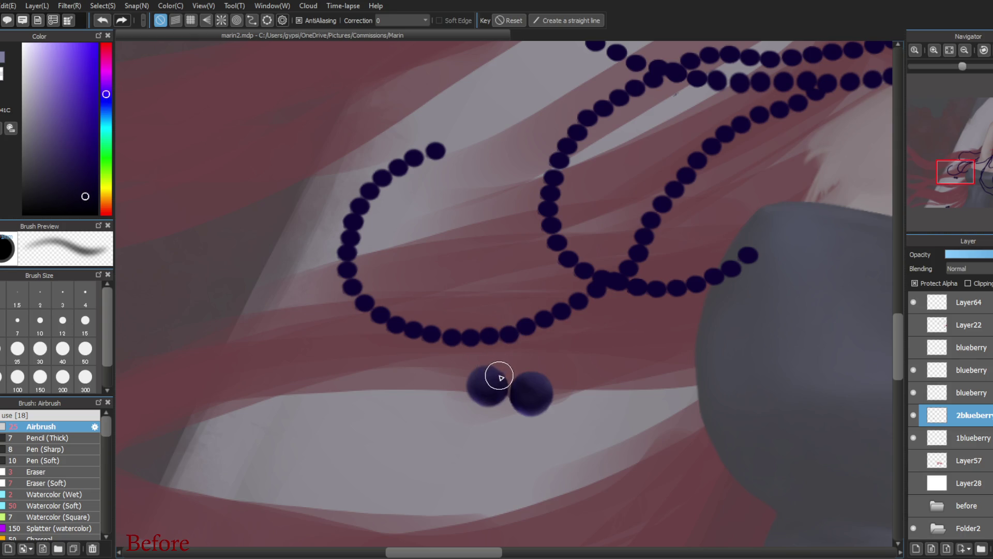
click(63, 377)
click(40, 348)
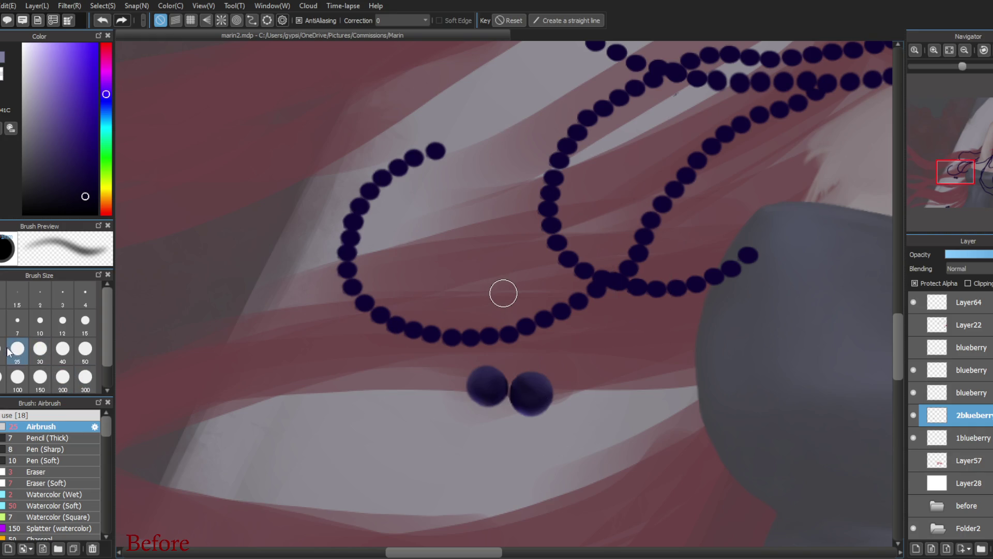
click(17, 349)
mouse_move(495, 384)
mouse_down()
mouse_move(485, 388)
mouse_move(485, 380)
mouse_move(541, 395)
mouse_move(536, 384)
mouse_move(537, 399)
mouse_up()
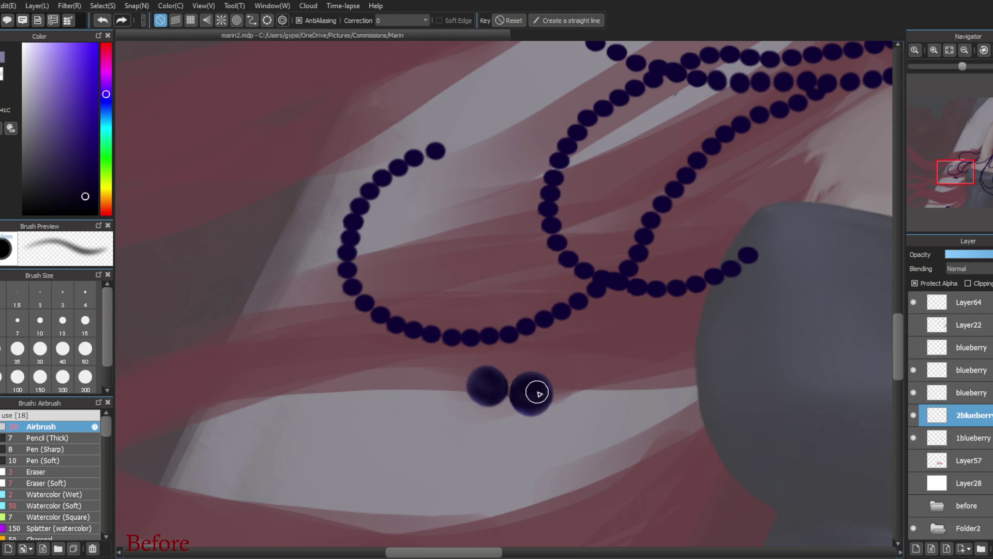
mouse_move(472, 376)
mouse_down()
mouse_move(479, 392)
mouse_move(518, 402)
mouse_move(537, 401)
mouse_move(539, 391)
mouse_move(510, 398)
mouse_up()
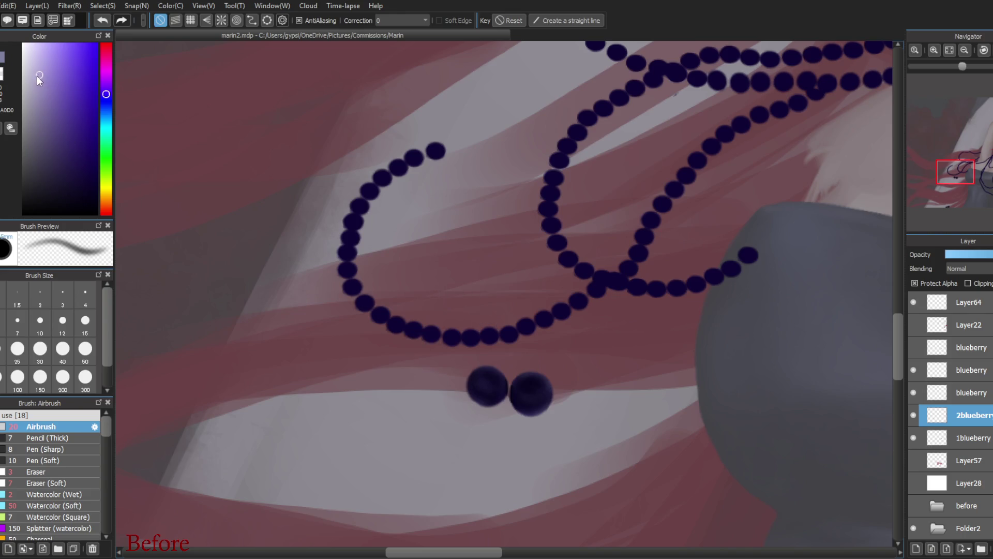
- At airbrush size 30, widen the right berry's top highlight and lighten the left berry's upper-left
key(bracketleft)
key(bracketleft)
key(bracketleft)
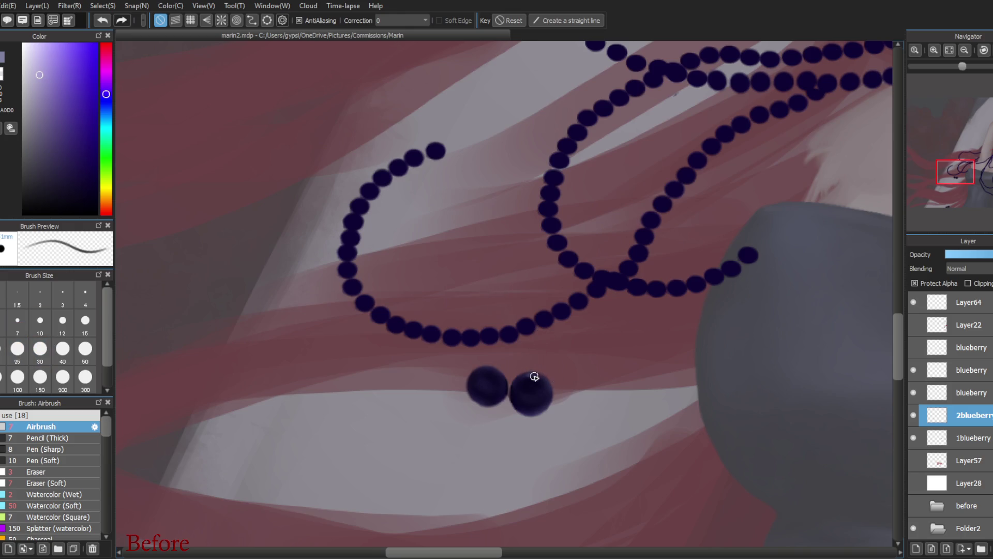
key(bracketright)
key(bracketright)
key(bracketright)
drag(541, 367, 536, 373)
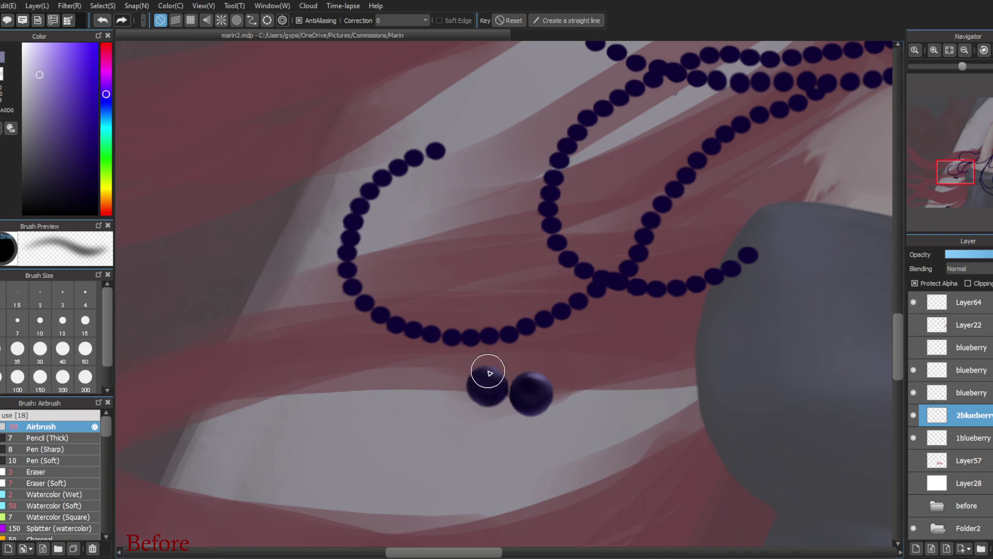
mouse_move(496, 372)
mouse_down()
mouse_move(485, 383)
mouse_move(538, 381)
mouse_up()
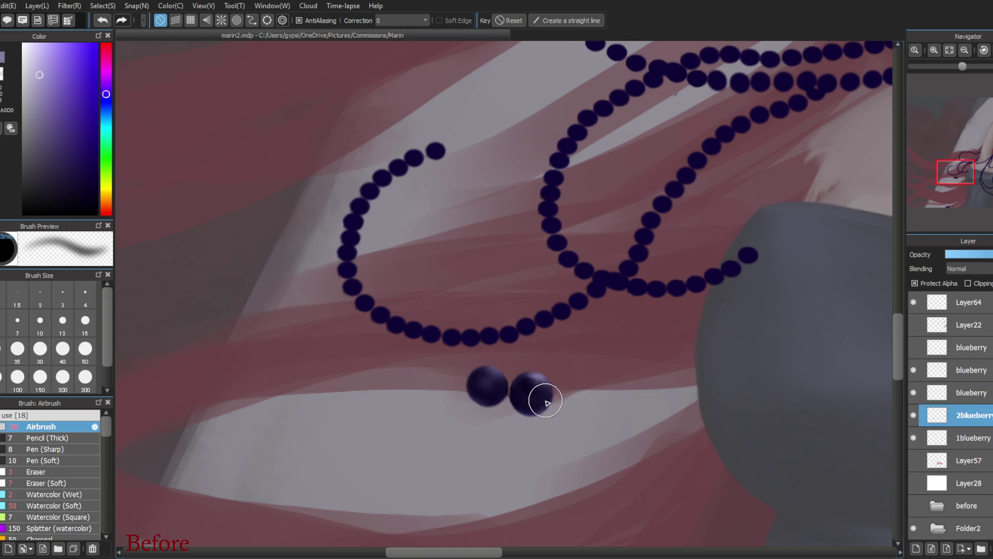
- Add highlight specks and a dark streak to the right berry, then a soft gloss on the left
key(bracketleft)
key(bracketleft)
key(bracketleft)
key(bracketleft)
key(bracketleft)
key(bracketleft)
key(bracketleft)
key(bracketleft)
key(bracketleft)
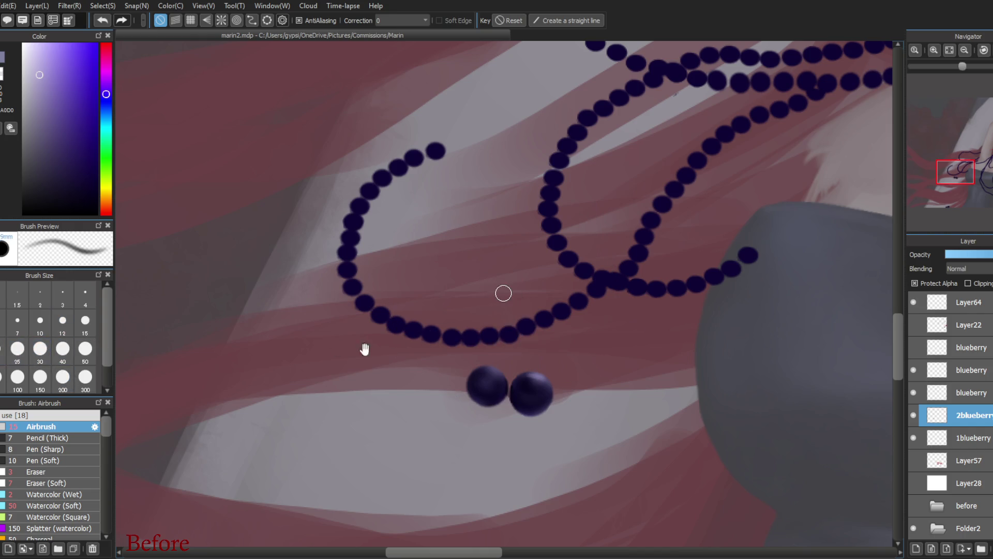
drag(521, 401, 520, 389)
drag(526, 394, 547, 395)
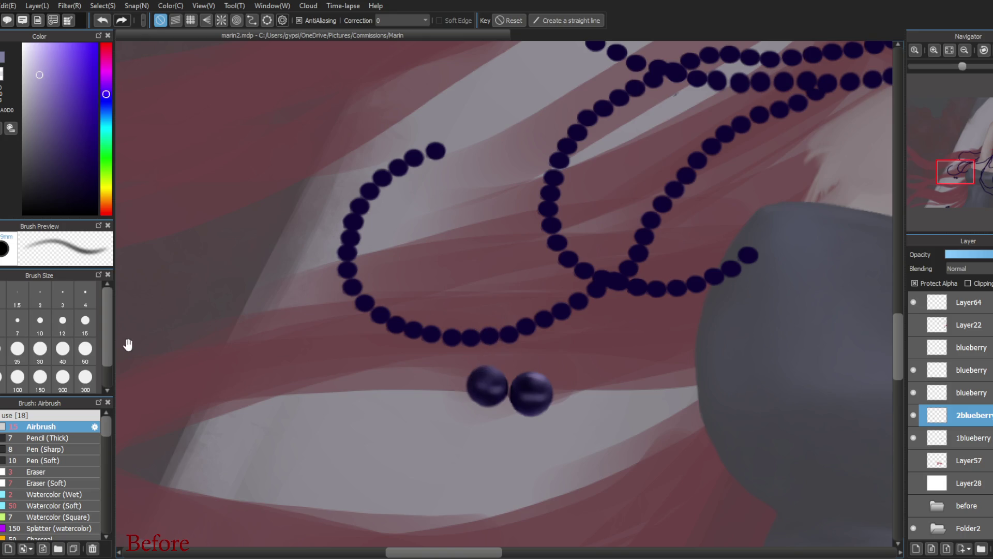
click(39, 351)
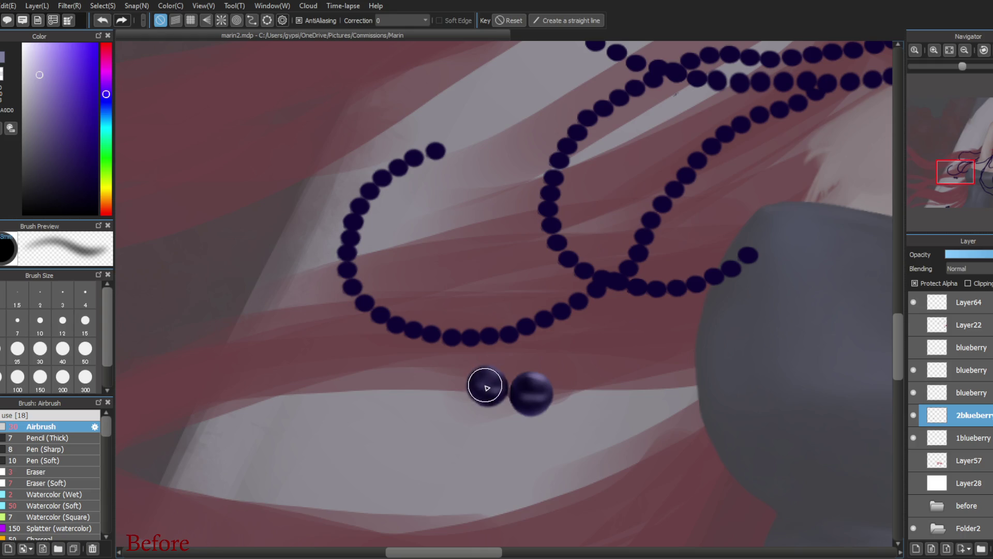
mouse_move(482, 383)
mouse_down()
mouse_move(490, 391)
mouse_move(543, 376)
mouse_up()
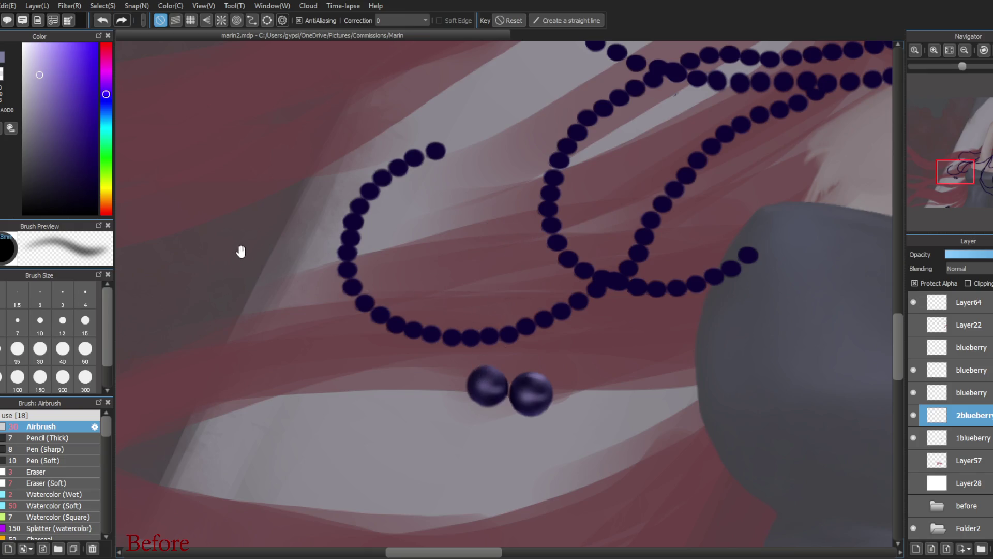
click(104, 110)
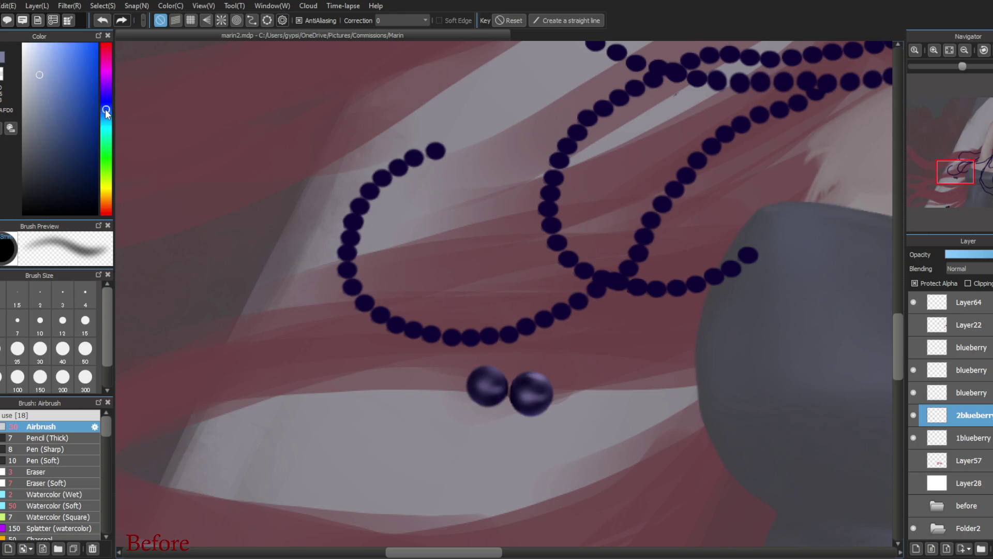
- Choose a dark teal and airbrush a shine across the left blueberry's top
click(107, 128)
click(76, 173)
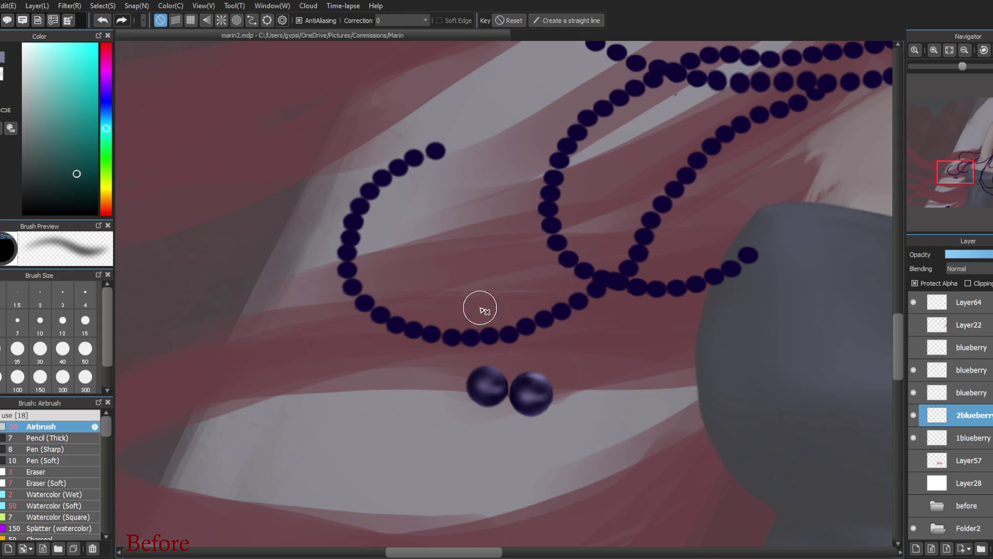
drag(483, 377, 485, 387)
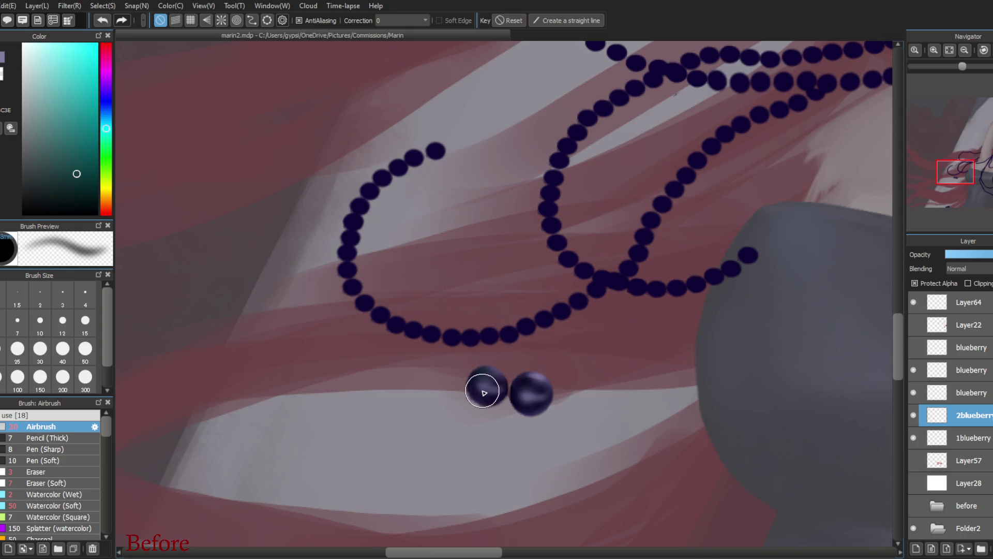
drag(85, 185, 90, 192)
mouse_move(484, 383)
mouse_down()
mouse_move(499, 397)
mouse_move(530, 388)
mouse_up()
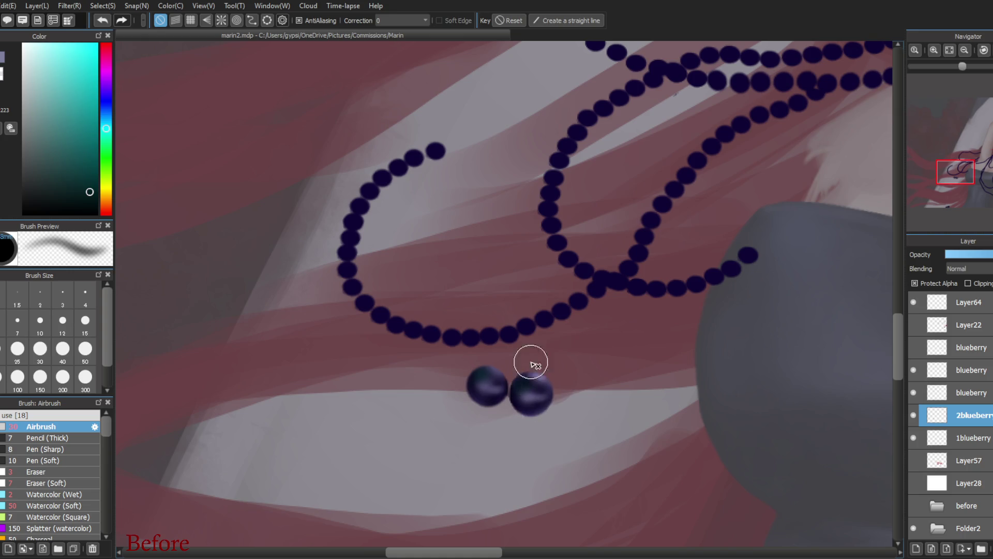
- Sample the left berry's blue-purple and airbrush a lighter purple sheen on its left side
alt+click(480, 383)
mouse_move(484, 384)
mouse_down()
mouse_move(470, 381)
mouse_move(534, 390)
mouse_move(524, 408)
mouse_move(532, 393)
mouse_move(473, 390)
mouse_move(495, 393)
mouse_up()
alt+click(483, 382)
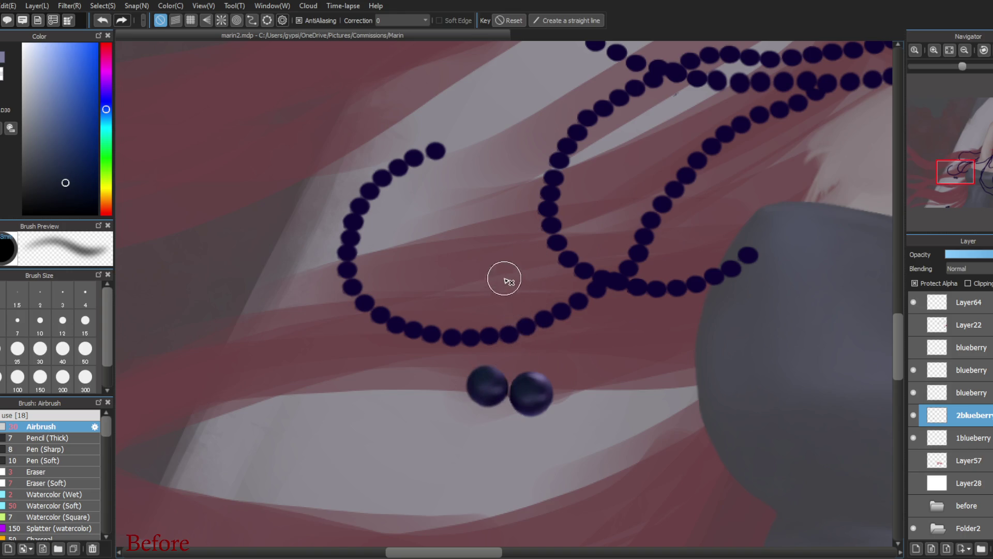
- Pick a lighter, hue-shifted tone and shade the right berry's left edge with a size-12 airbrush
click(65, 109)
drag(105, 109, 105, 113)
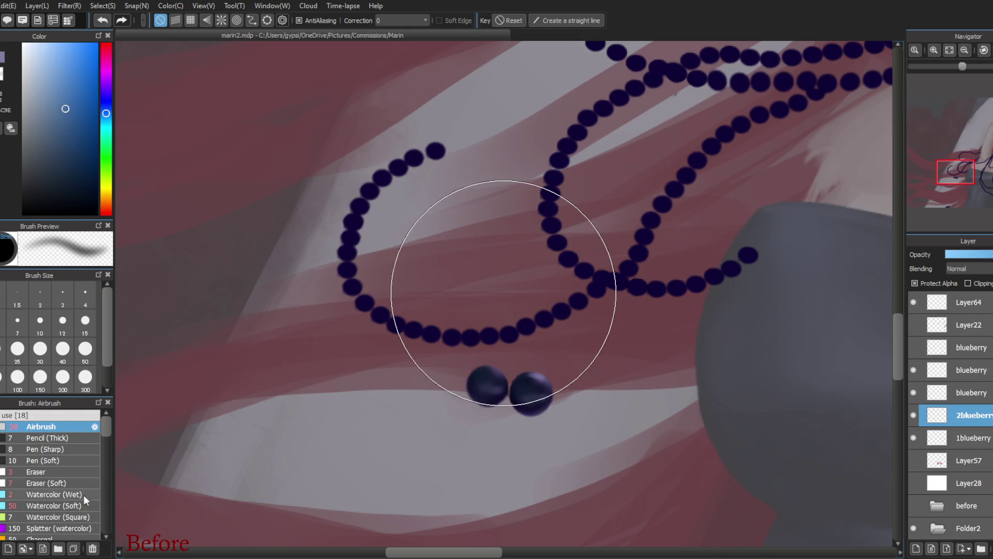
click(55, 327)
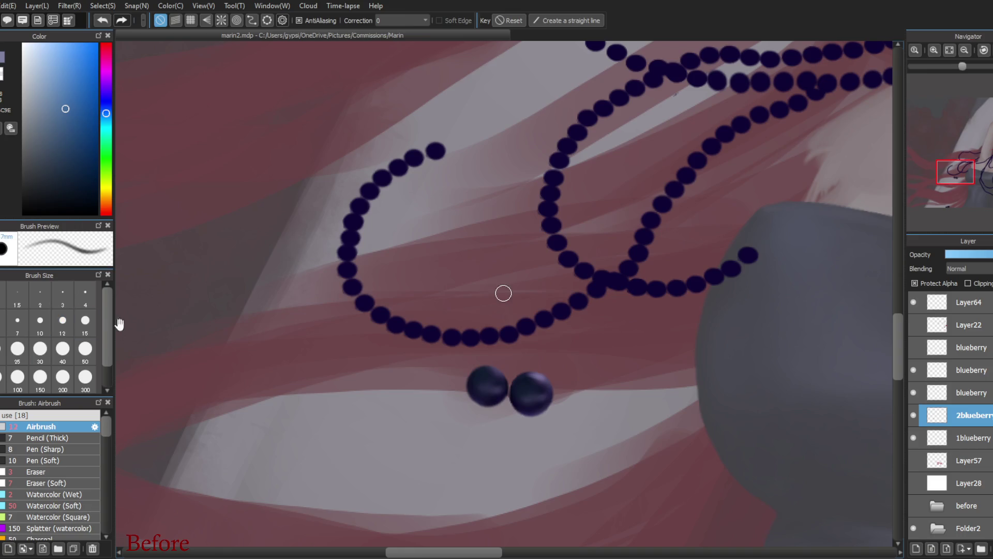
drag(528, 377, 521, 390)
- Sample a light colour and dab a white highlight onto the left blueberry with a small airbrush
click(514, 406)
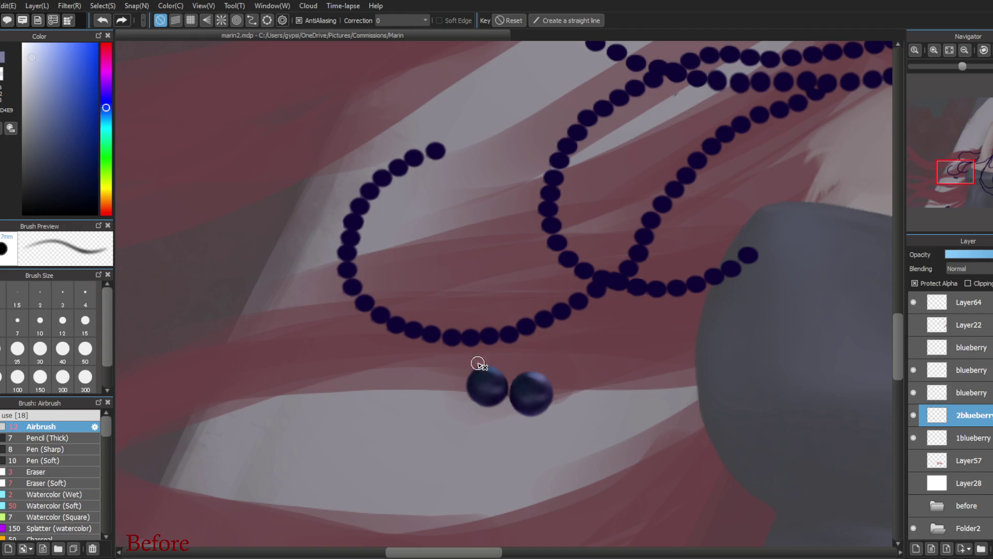
click(69, 494)
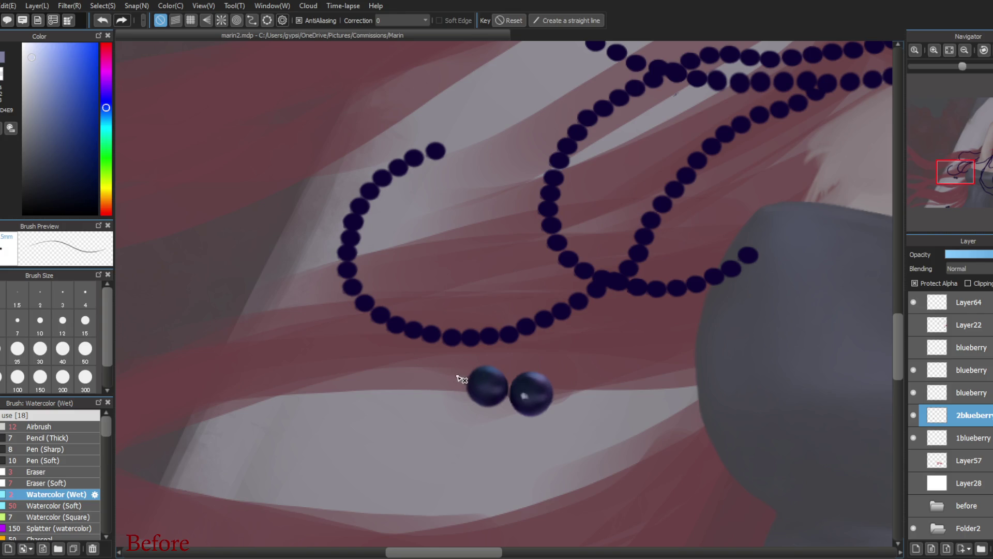
click(20, 426)
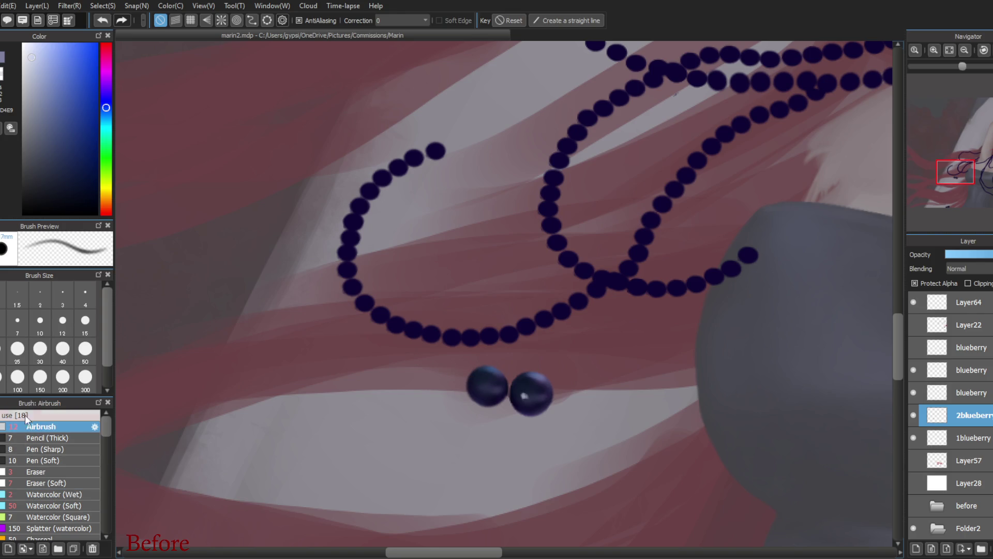
click(20, 327)
click(480, 386)
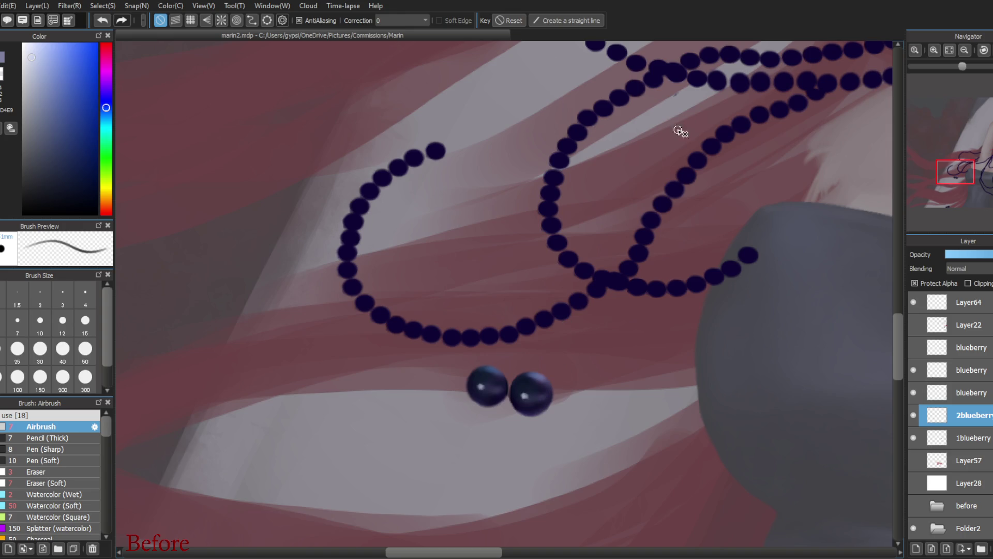
- Try lavender shading on the right berry at airbrush size 50, then undo it
click(68, 186)
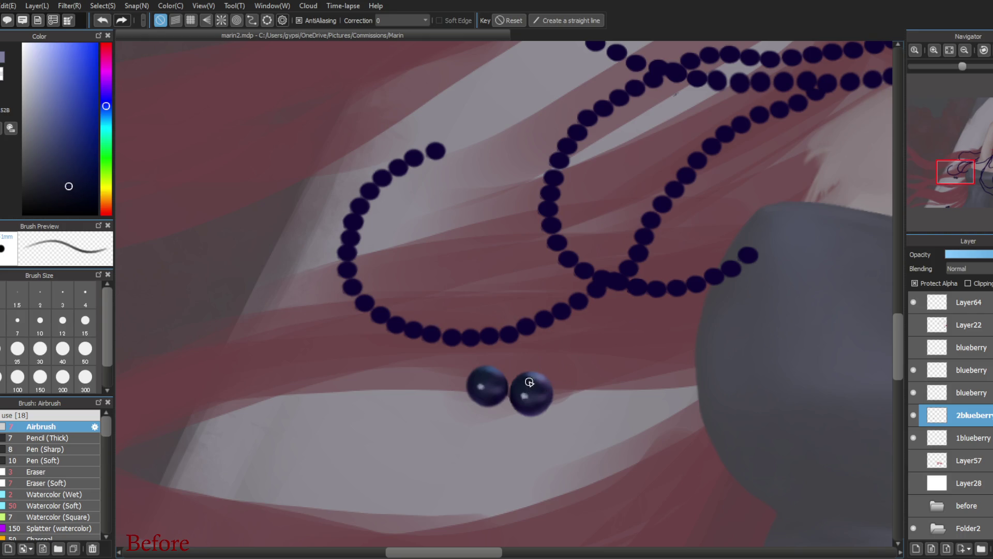
click(55, 118)
click(83, 352)
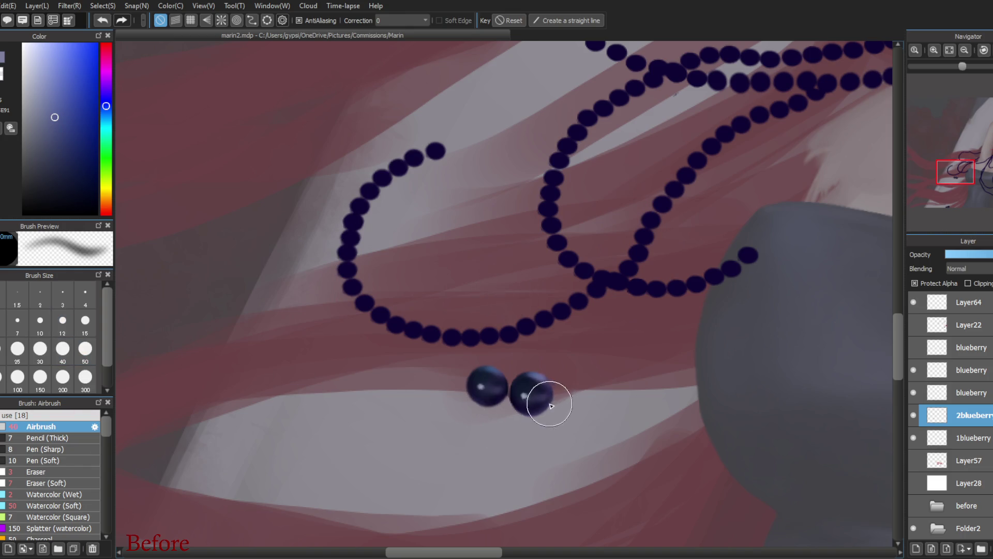
mouse_move(548, 407)
mouse_down()
mouse_move(542, 396)
mouse_move(538, 423)
mouse_move(547, 398)
mouse_up()
key(ctrl+z)
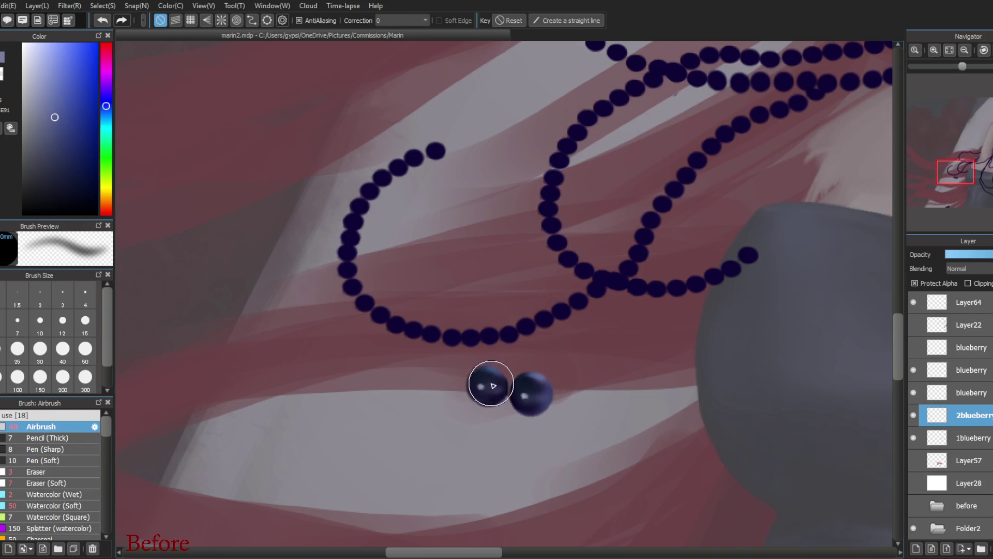
- Shrink the airbrush to around size 12 and sample the berry's dark blue-violet
click(39, 349)
click(17, 349)
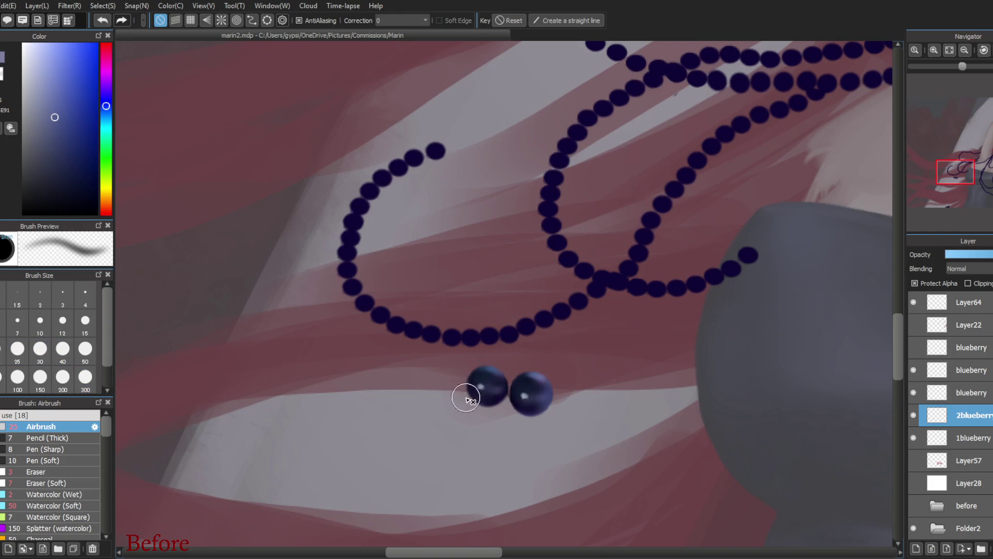
drag(503, 291, 508, 405)
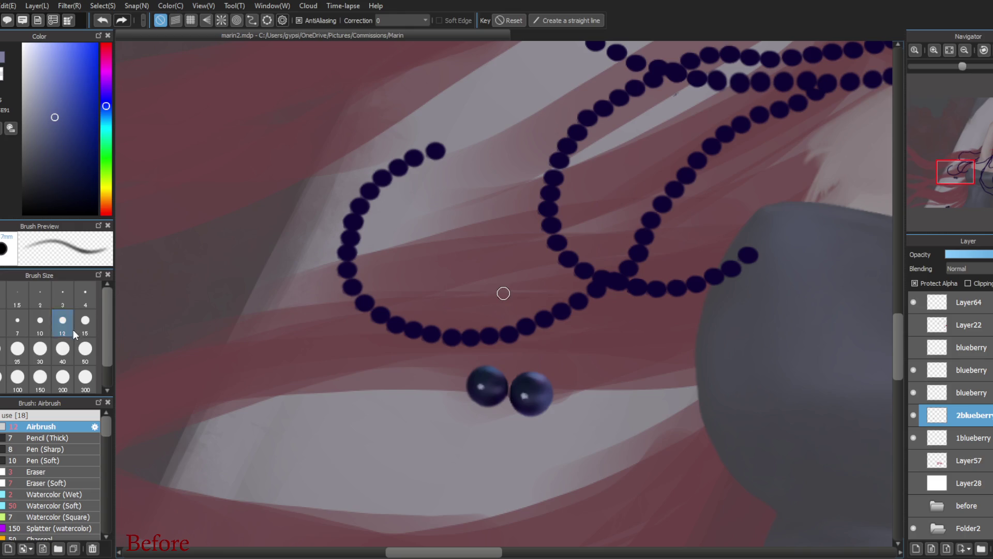
alt+click(513, 397)
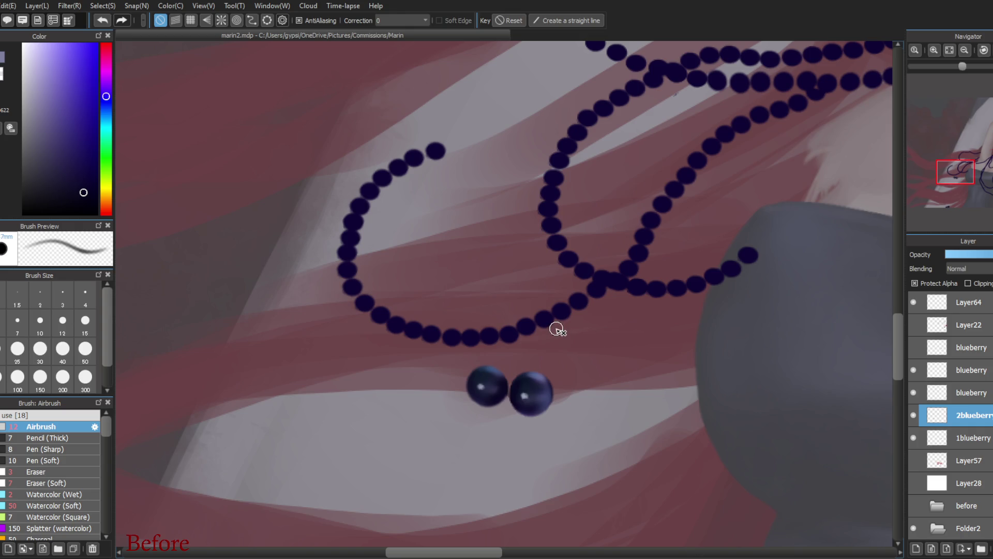
alt+click(239, 280)
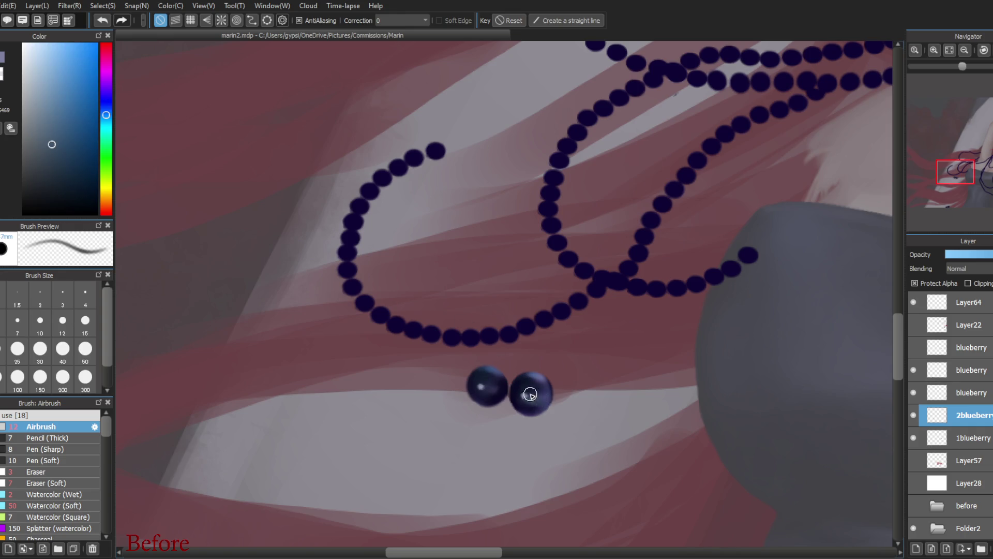
- Airbrush a soft blue-grey sheen over the right blueberry, lightening its lower part and sampling lighter and darker blues
mouse_move(533, 396)
mouse_down()
mouse_move(543, 391)
mouse_move(535, 399)
mouse_move(483, 384)
mouse_up()
alt+click(515, 383)
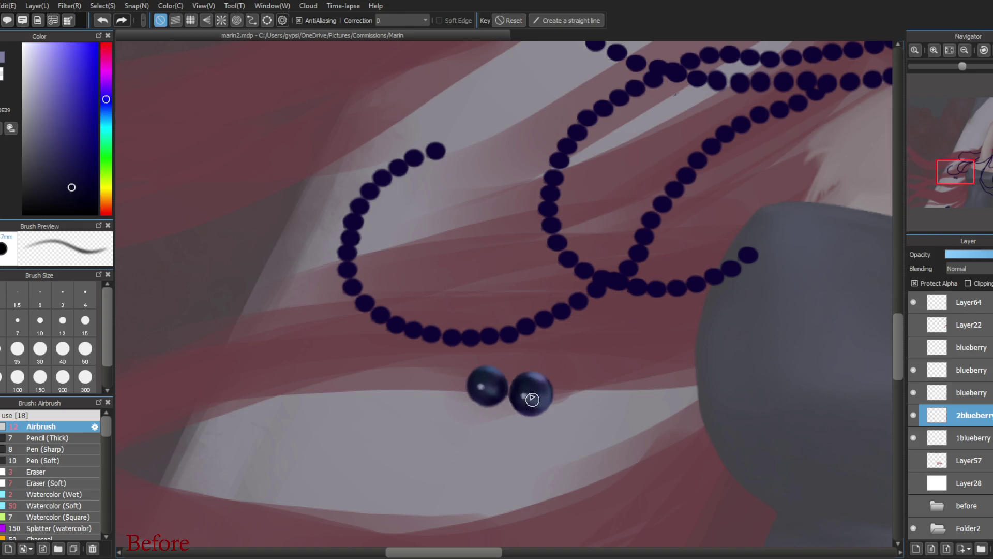
drag(532, 399, 537, 382)
alt+click(528, 380)
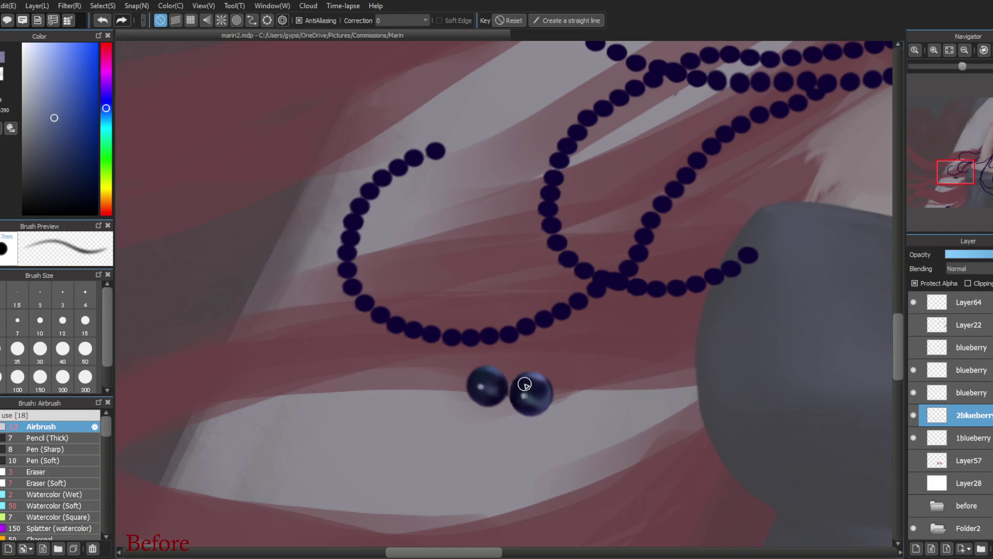
alt+click(527, 392)
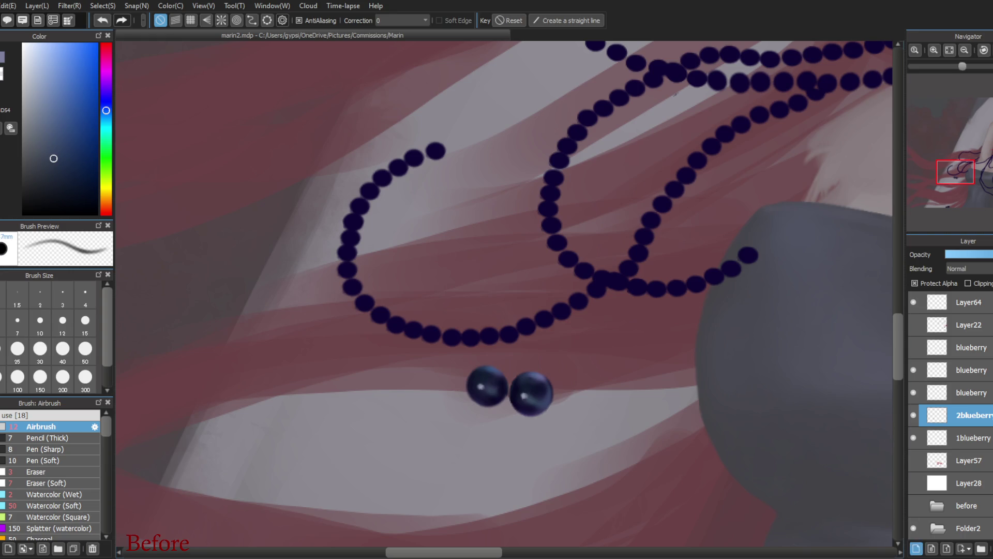
- Handwrite 'Brb :)' below the berries with the Watercolor (Wet) brush on a new layer
click(916, 548)
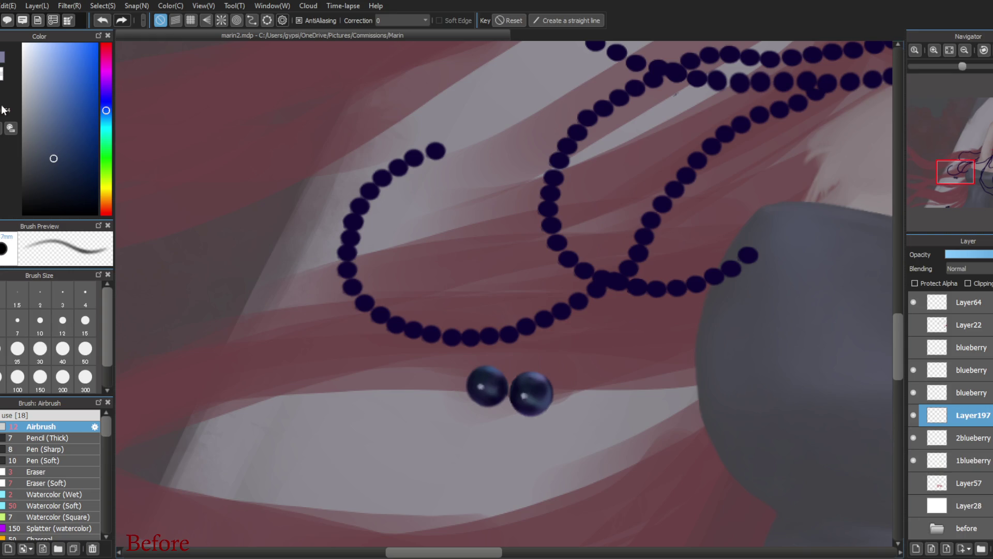
click(54, 494)
mouse_move(324, 425)
mouse_down()
mouse_move(388, 448)
mouse_move(409, 412)
mouse_move(413, 445)
mouse_up()
click(408, 474)
click(420, 460)
drag(421, 489, 439, 457)
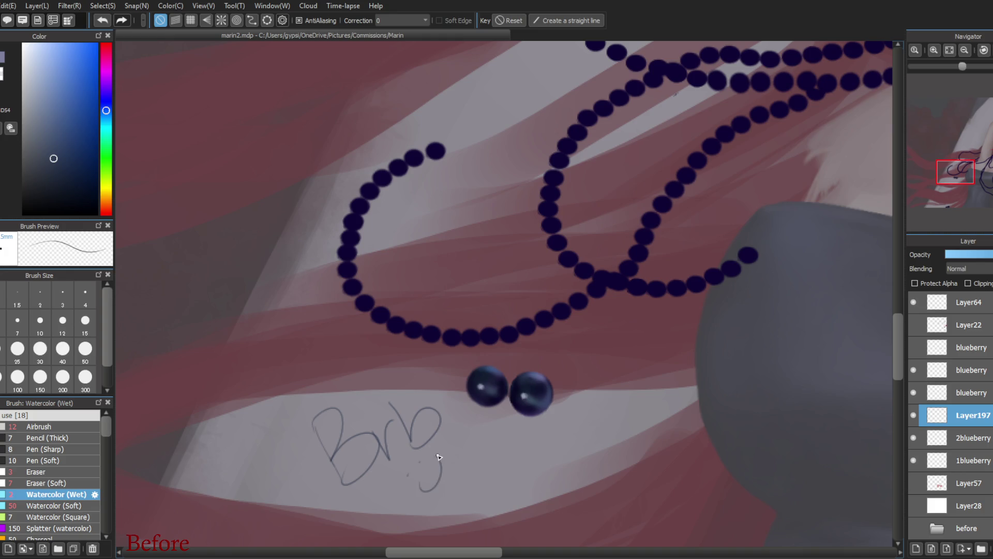